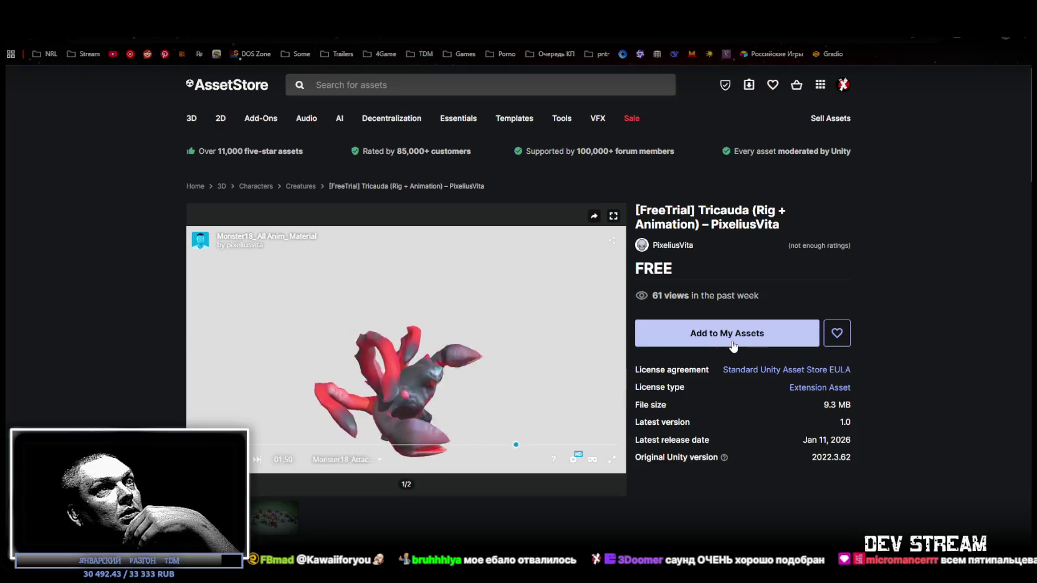
Step: Add the free Tricauda pack to My Assets, accepting the Terms of Service
left_click(729, 345)
left_click(603, 384)
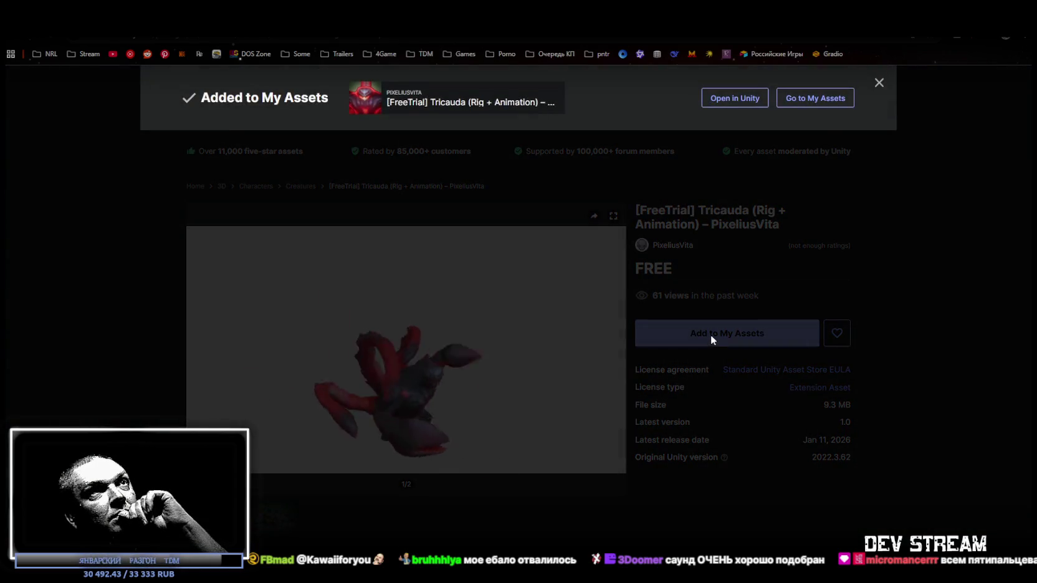
left_click(711, 337)
left_click(592, 381)
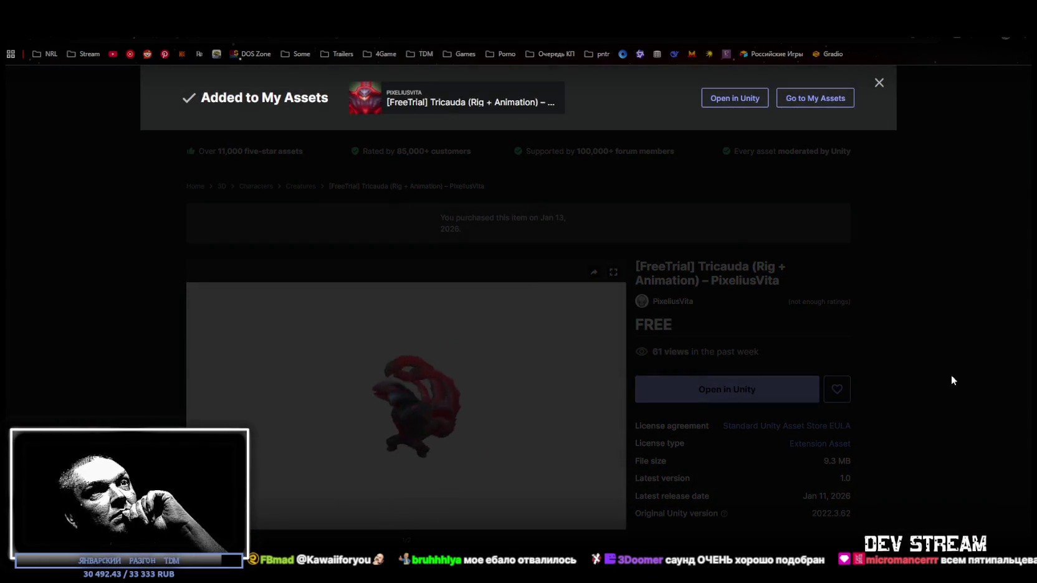
left_click(951, 380)
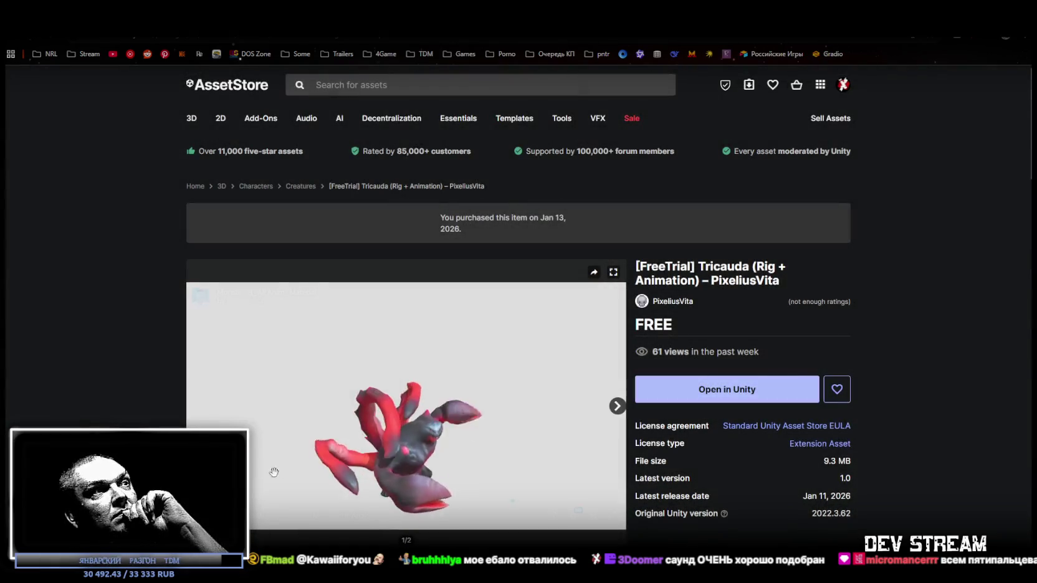
Step: Preview the Monster18_Attack02, Attack03_InPlace, Die and Die_InPlace animations
left_click(380, 516)
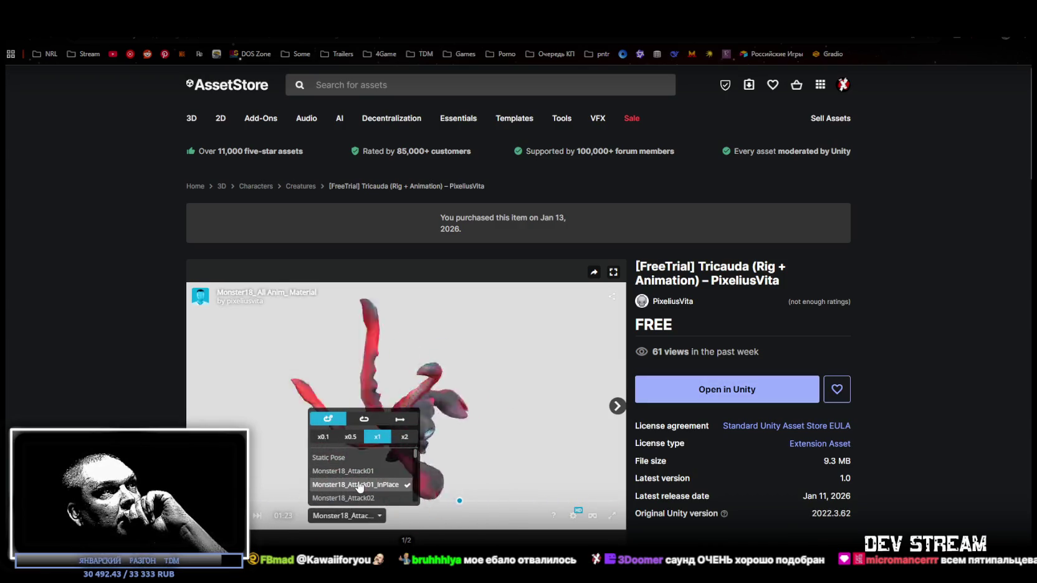
scroll(359, 486, "down", 1)
left_click(365, 468)
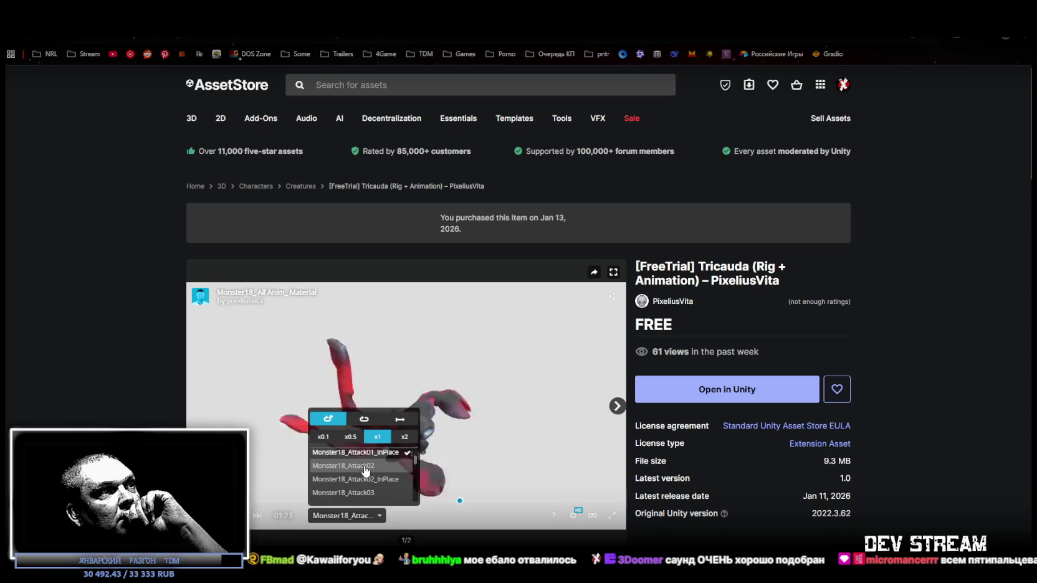
scroll(366, 475, "down", 1)
left_click(371, 477)
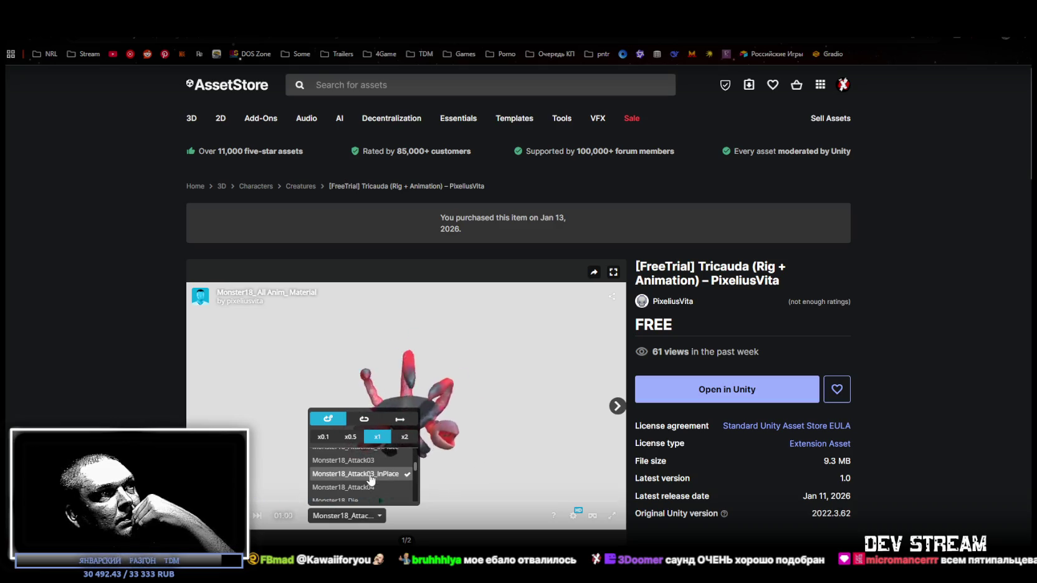
scroll(371, 478, "down", 1)
left_click(364, 474)
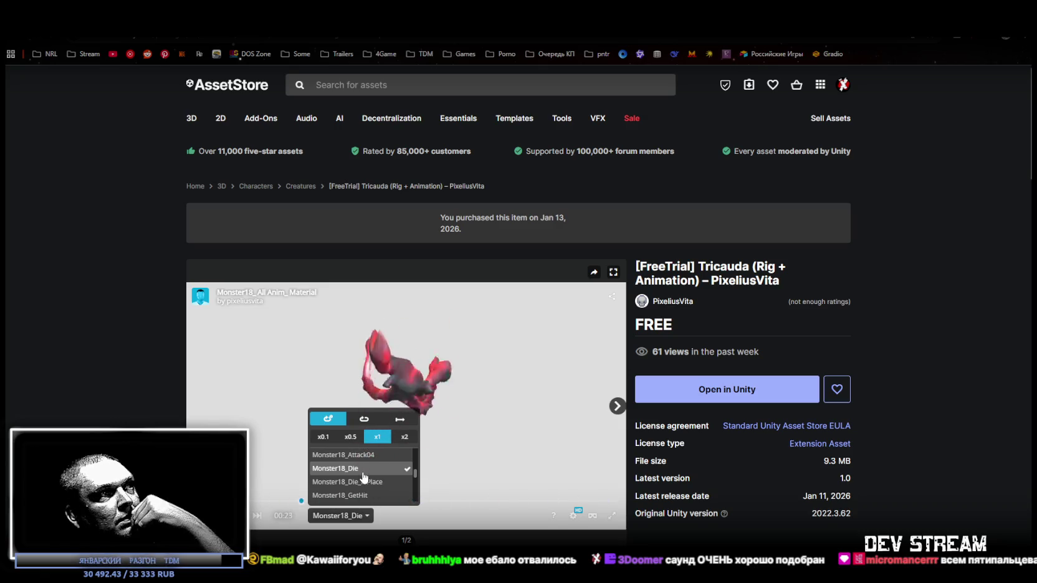
left_click(372, 483)
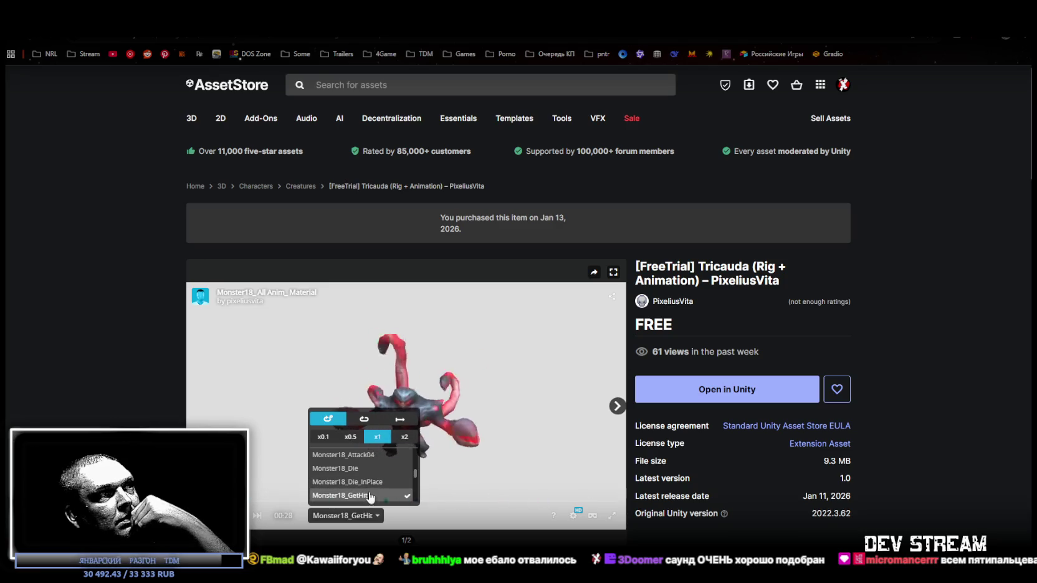
Step: Preview the Monster18_Idle, Shoot, Stunned and Walk animations, then go to Bicauda
scroll(371, 494, "down", 1)
left_click(369, 494)
scroll(369, 494, "down", 1)
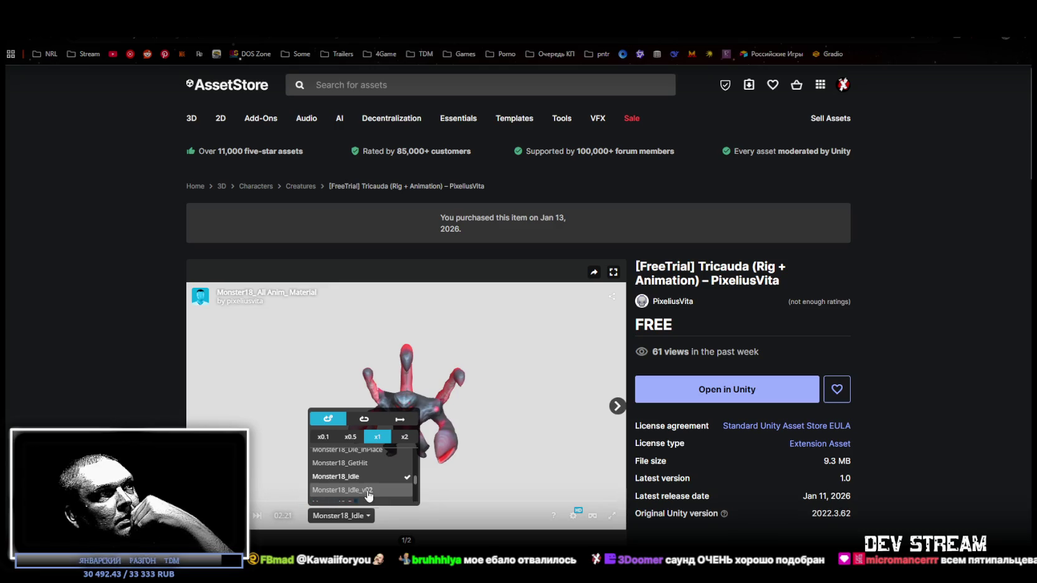
scroll(376, 488, "down", 1)
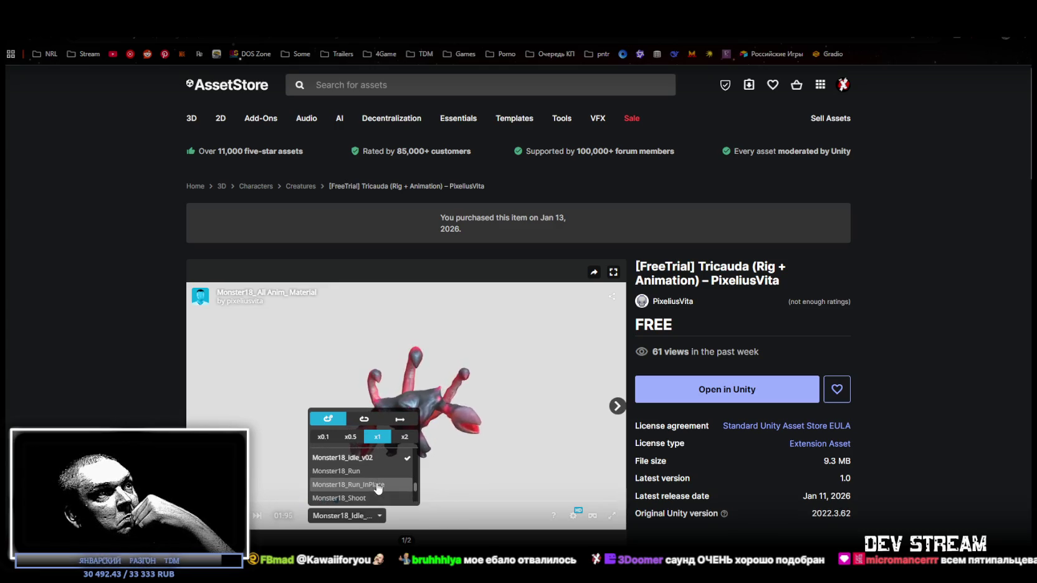
scroll(372, 485, "down", 1)
left_click(369, 480)
scroll(368, 480, "down", 1)
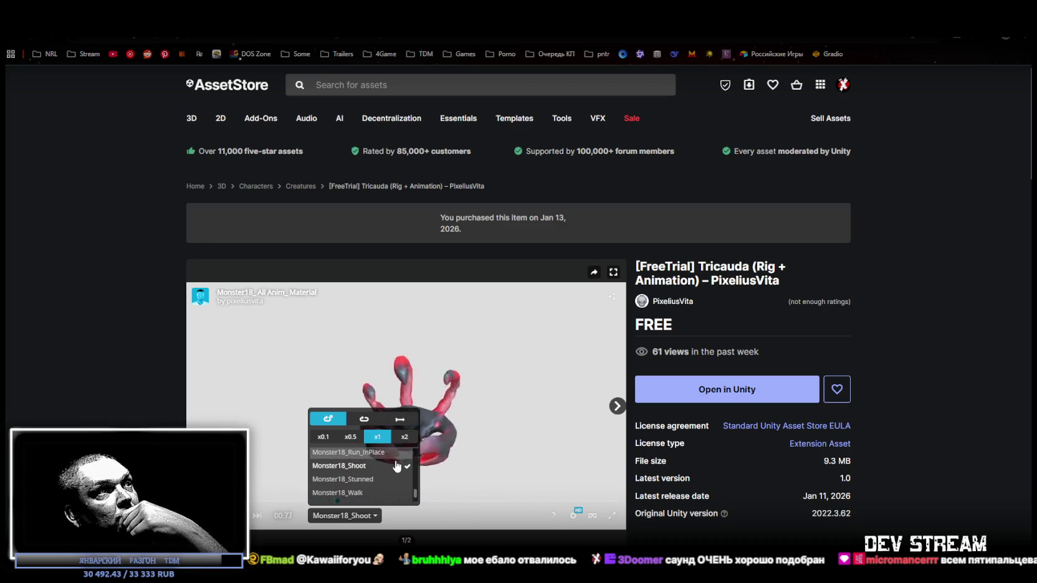
left_click(372, 480)
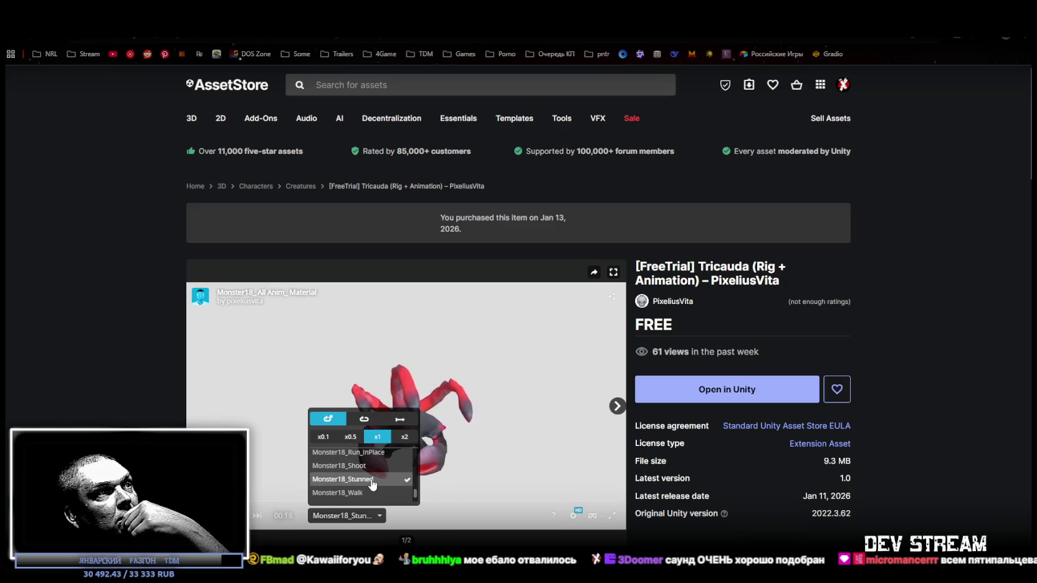
left_click(358, 493)
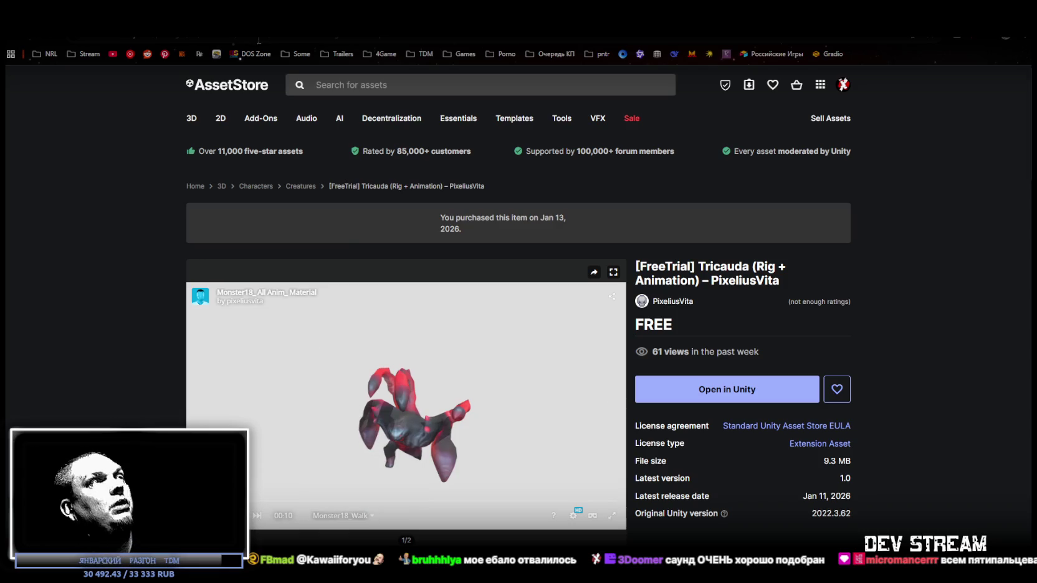
key("alt+Left")
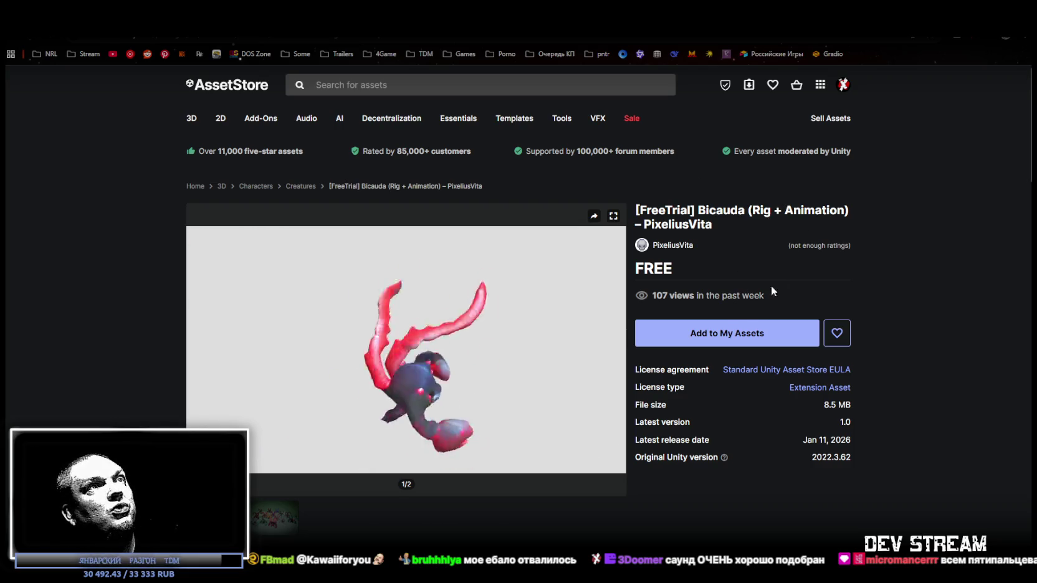
Step: Move between the Tricauda, Bicauda and Hellclaw tabs, ending on the Bicauda page
left_click(715, 344)
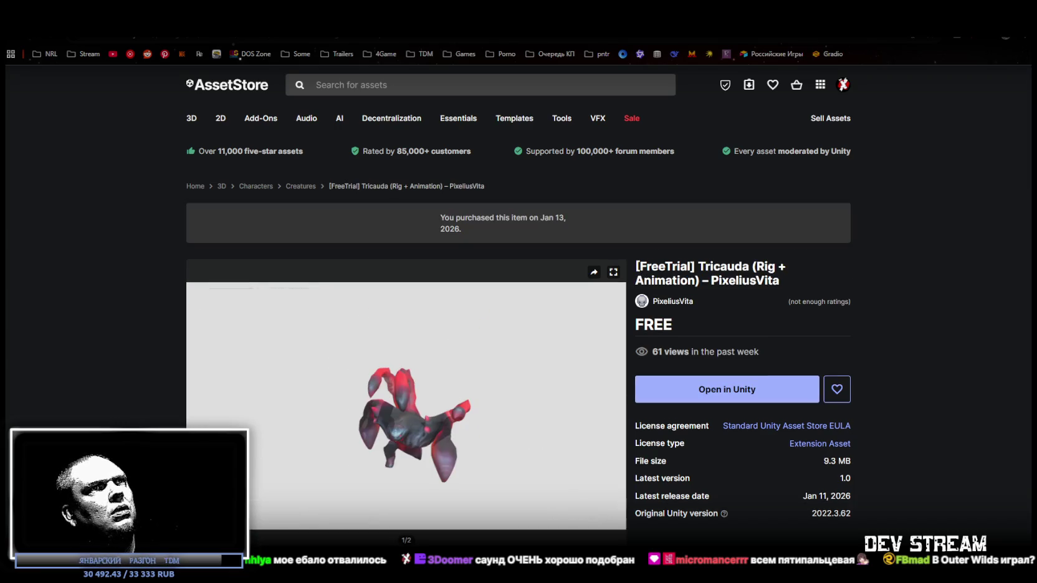
key("ctrl+Tab")
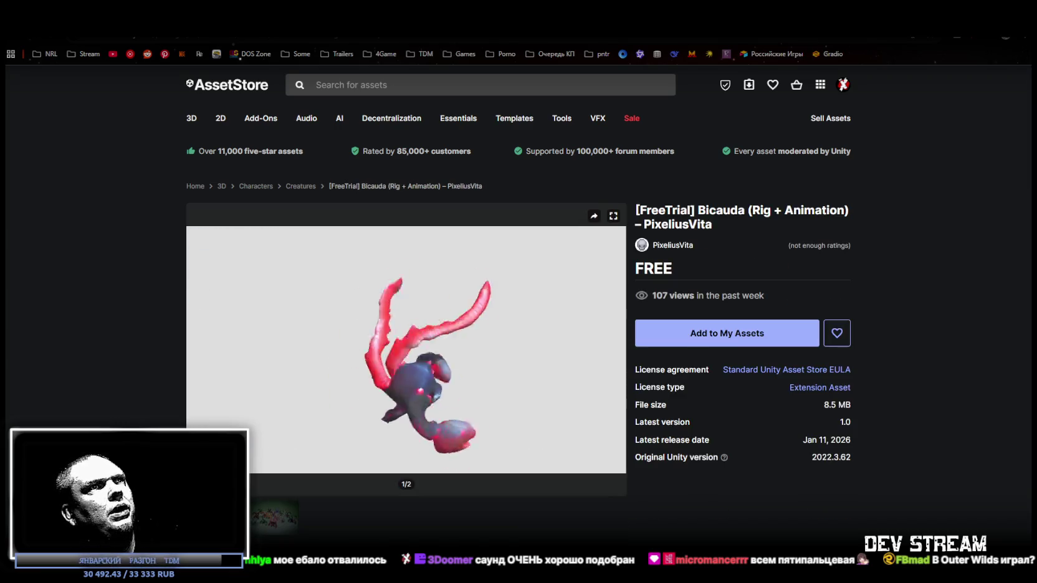
key("ctrl+Tab")
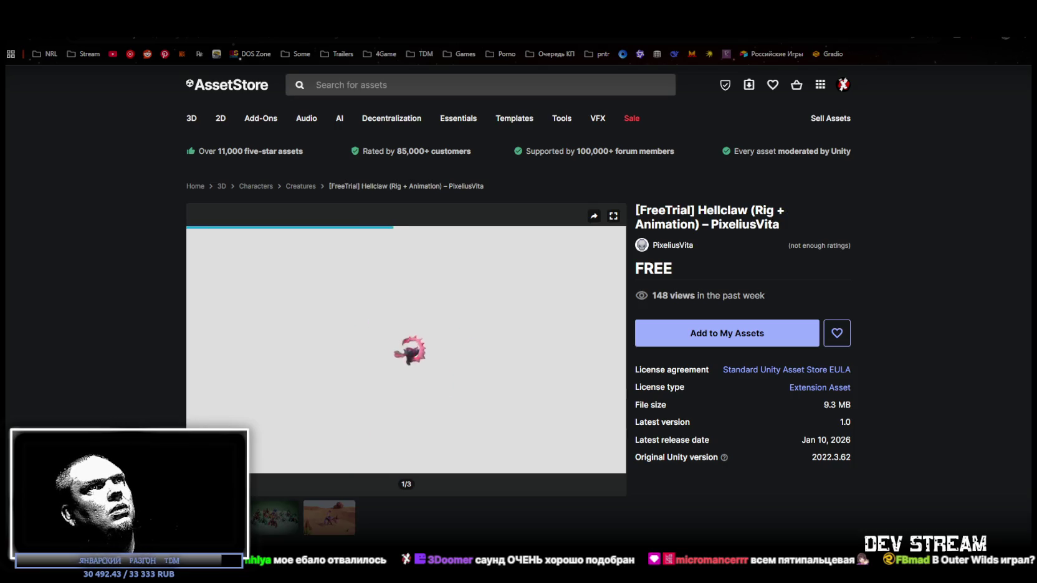
key("ctrl+shift+Tab")
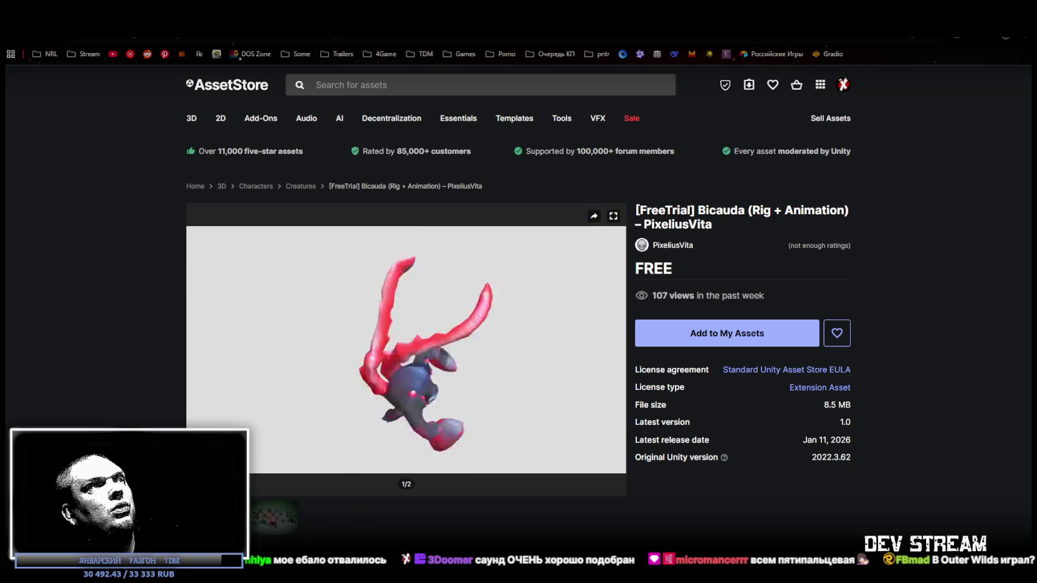
Step: Add the free Bicauda pack to My Assets, accepting the terms, then move to Hellclaw
left_click(685, 337)
left_click(594, 383)
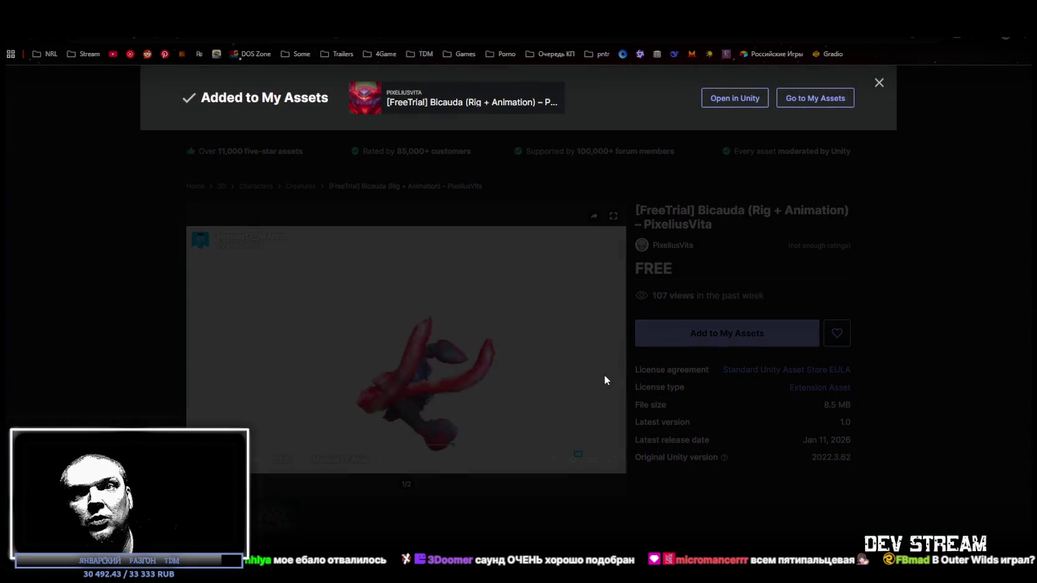
left_click(942, 332)
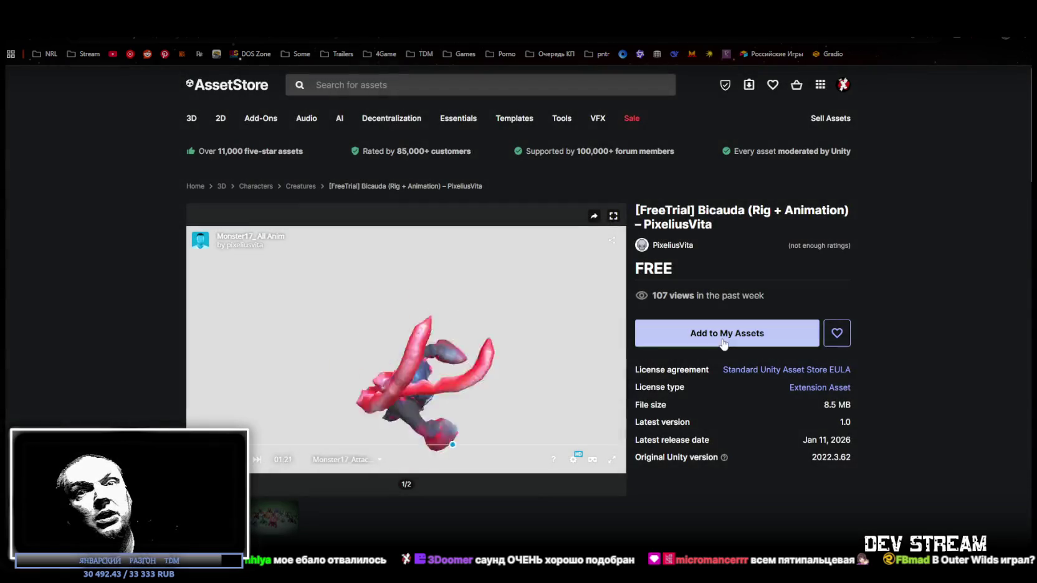
left_click(728, 340)
left_click(596, 380)
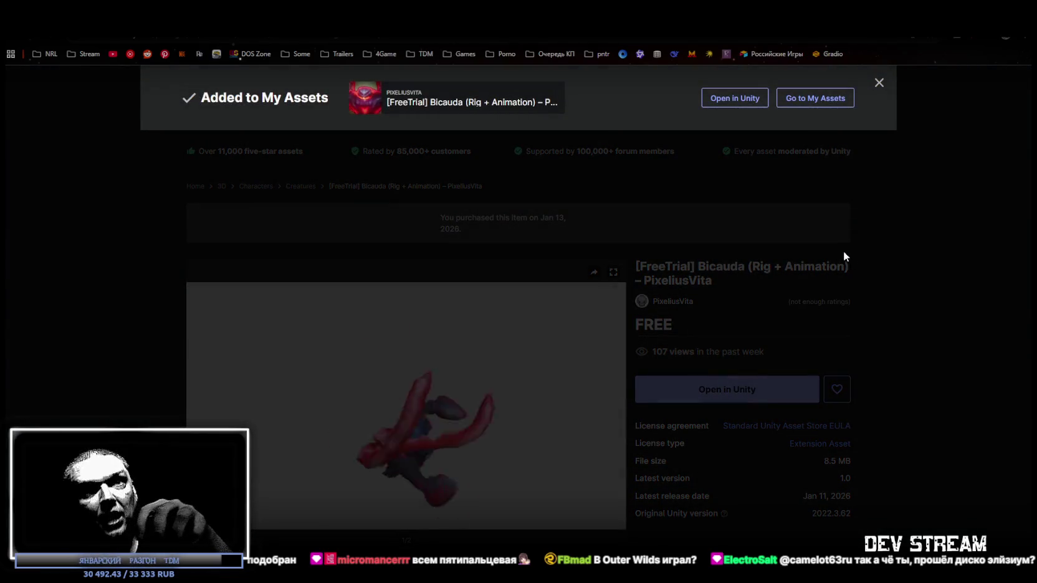
left_click(934, 299)
key("alt+Left")
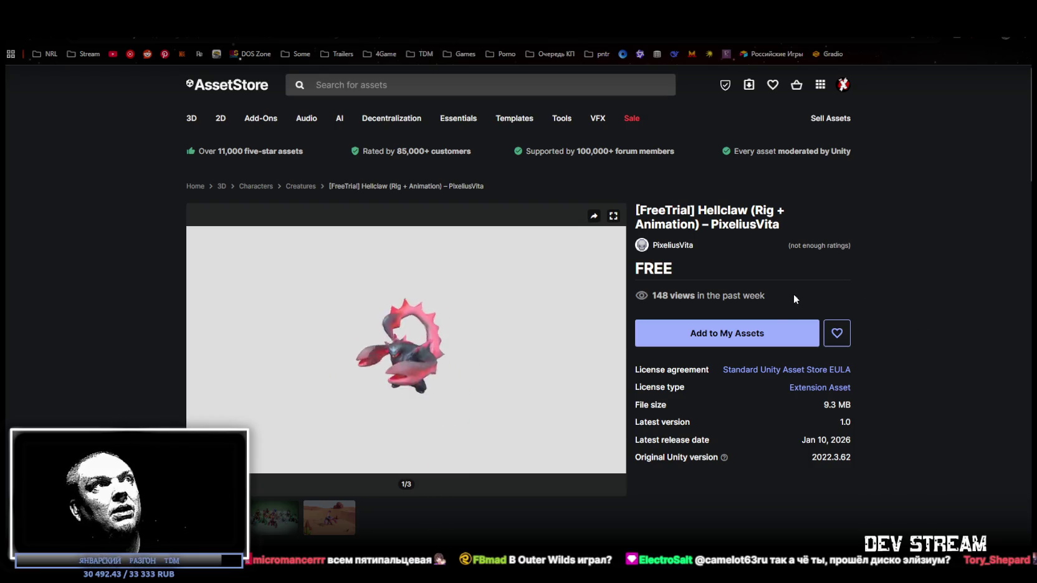
Step: Add the Hellclaw pack to My Assets, accepting the Terms of Service, then open File Explorer
left_click(761, 337)
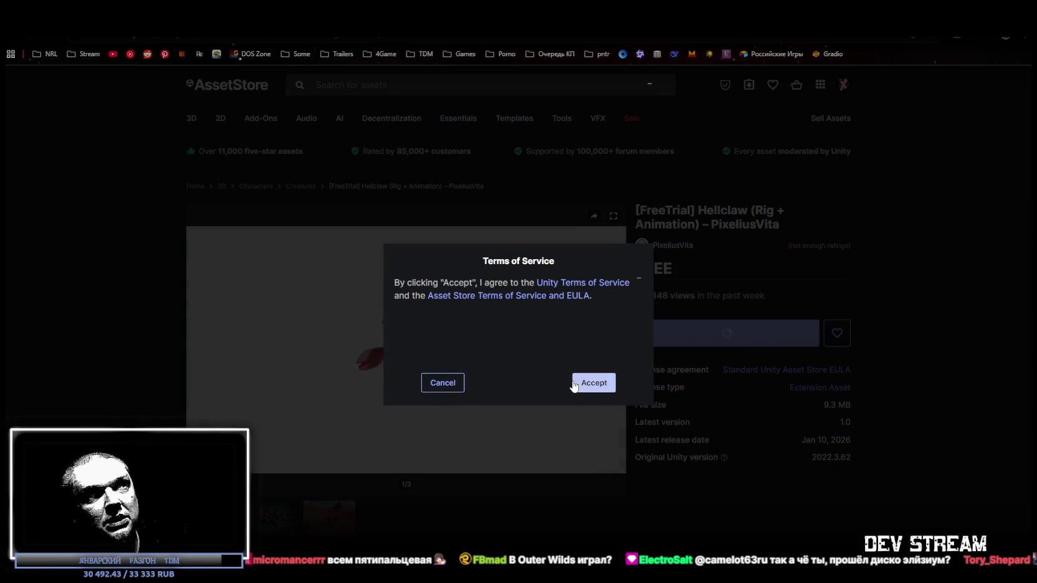
left_click(574, 384)
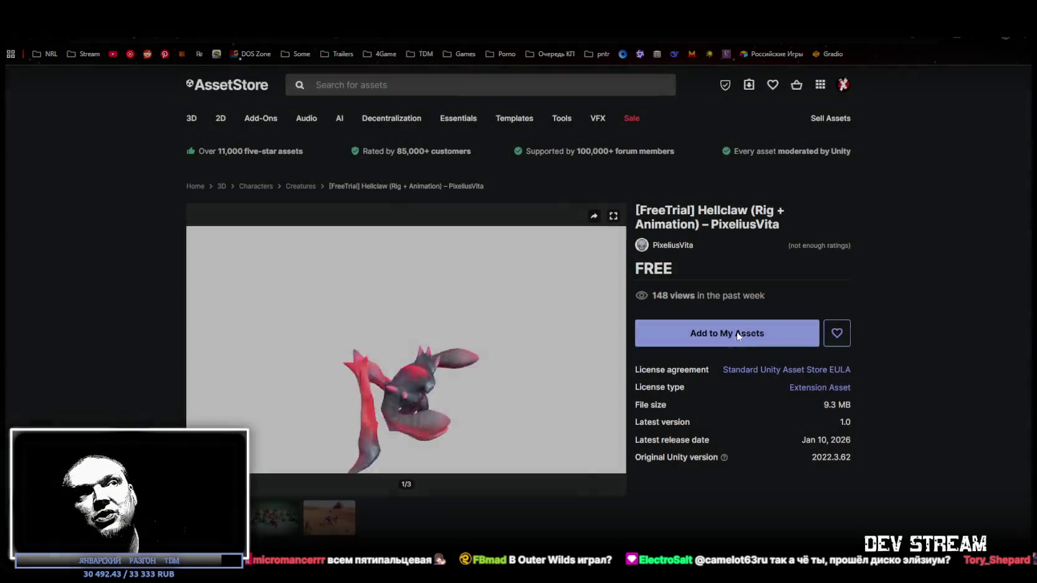
left_click(718, 341)
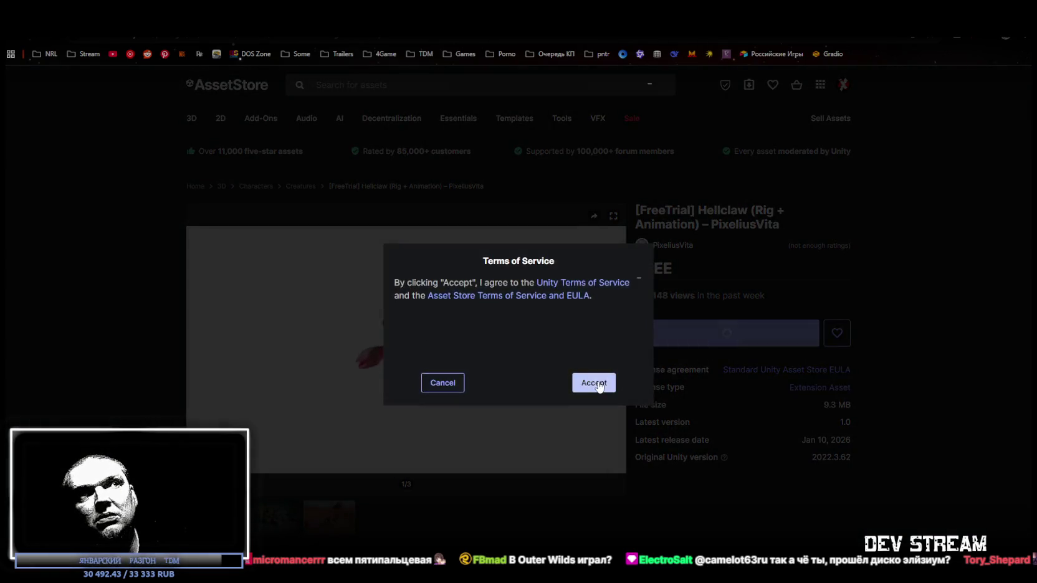
left_click(587, 377)
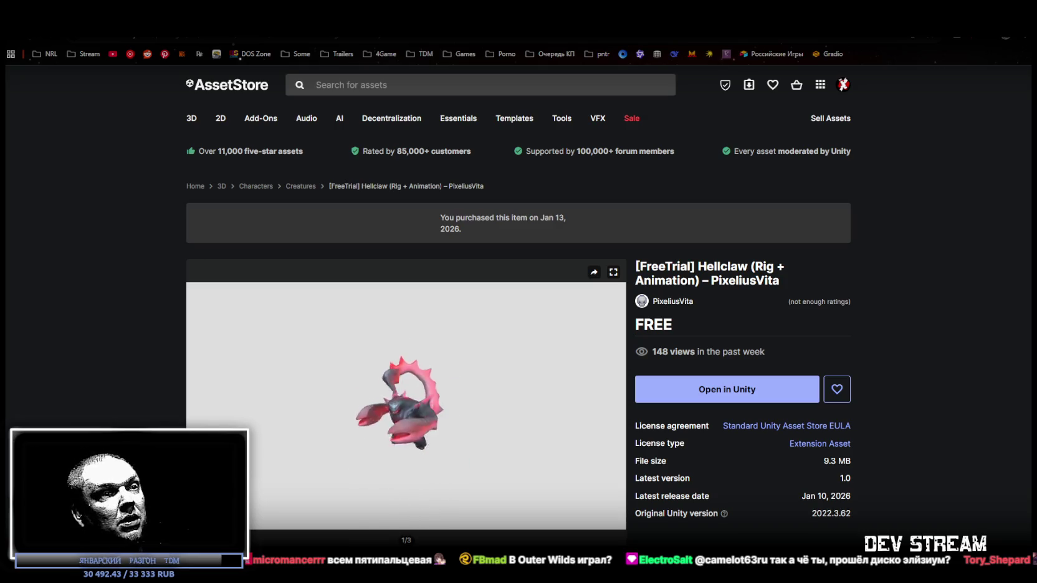
key("super+e")
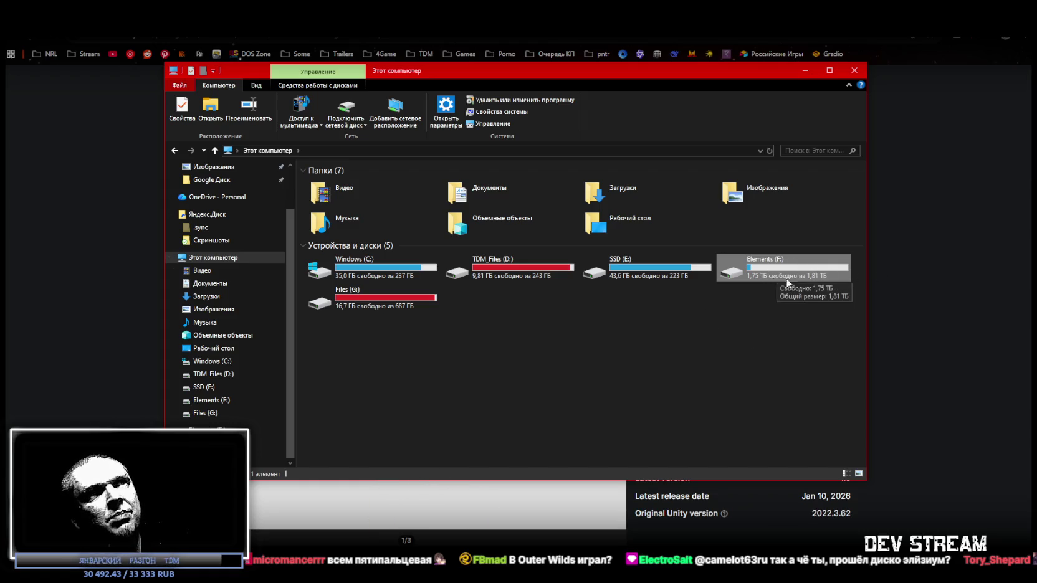
Step: Move the This PC Explorer window aside and return to the Hellclaw page
left_click_drag(551, 76, 526, 147)
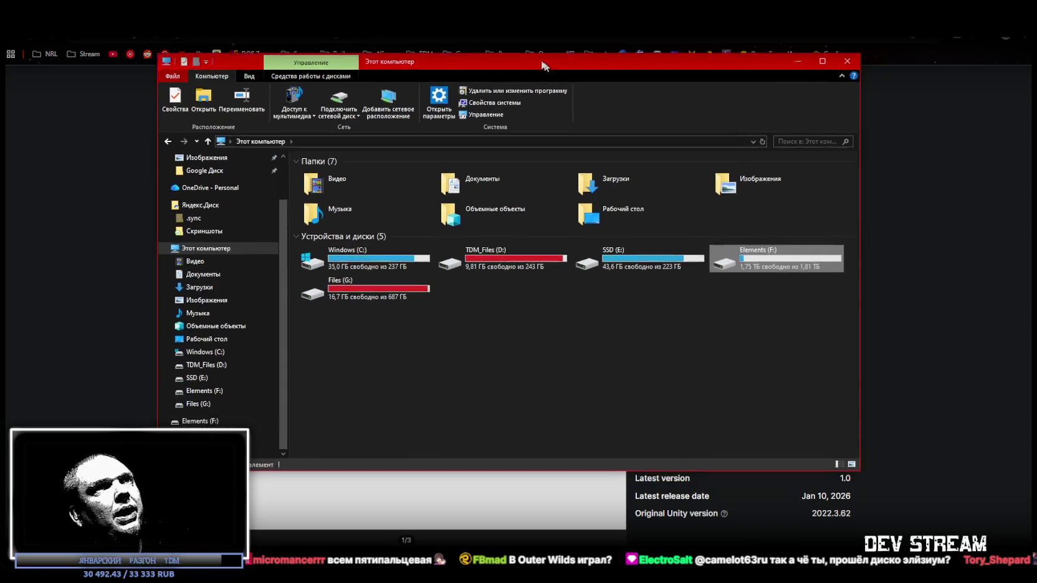
key("alt+Tab")
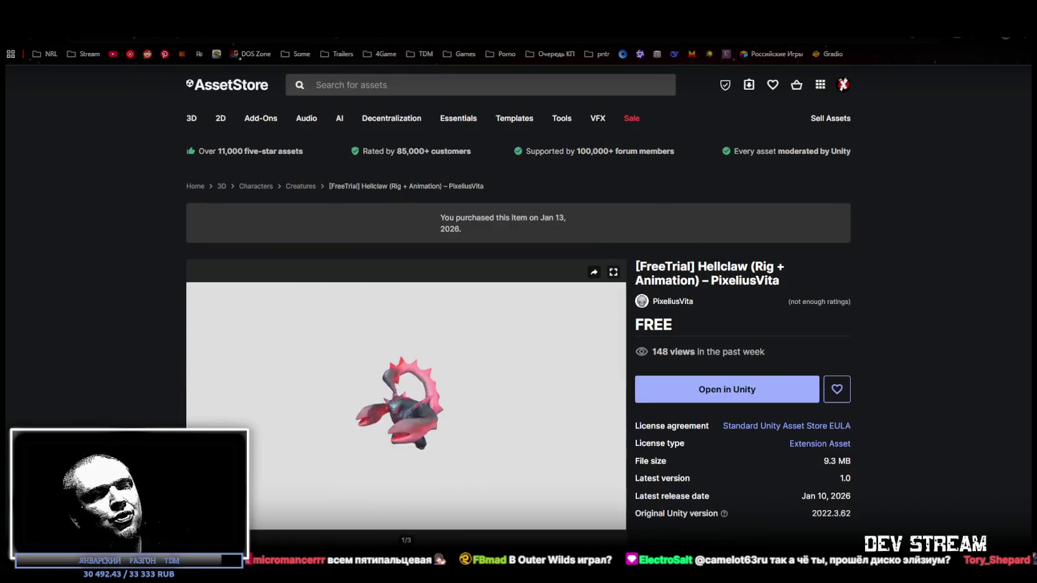
mouse_move(405, 389)
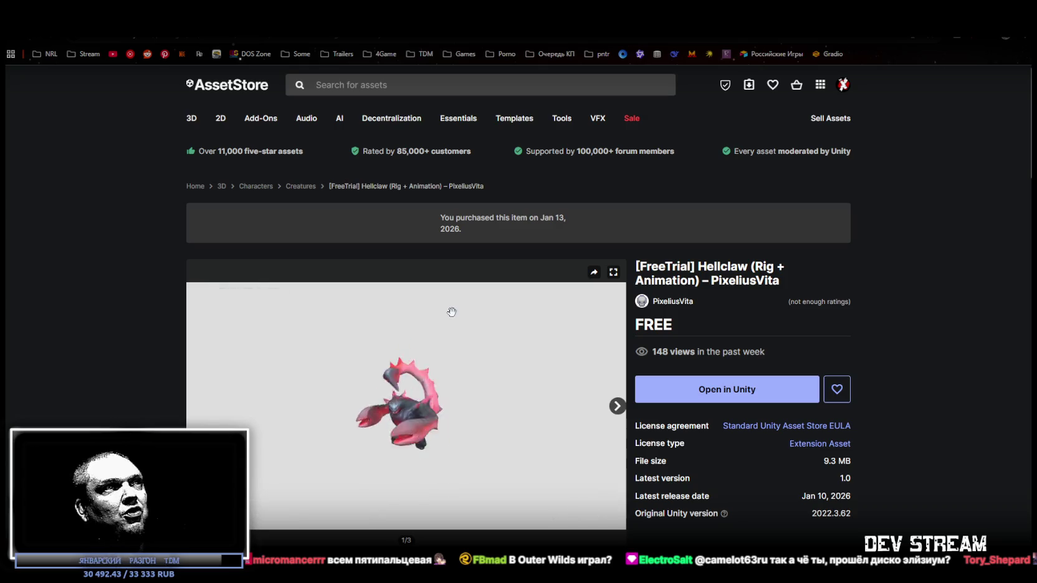
Step: Scroll the Hellclaw page, then select part of the Emotional Orchestra Music FREE Pack title
scroll(792, 358, "down", 3)
scroll(663, 356, "up", 2)
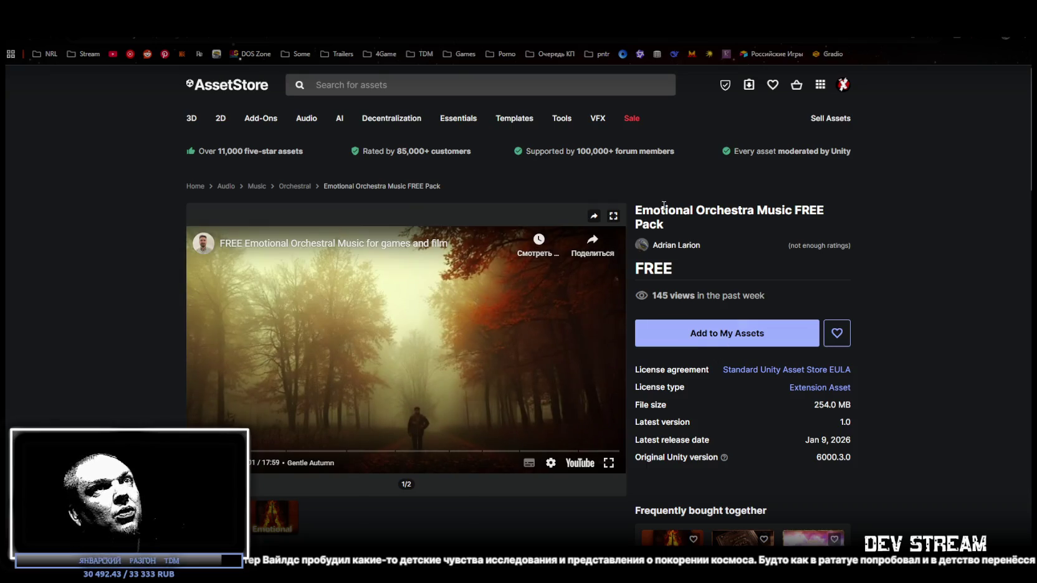
left_click_drag(664, 206, 820, 210)
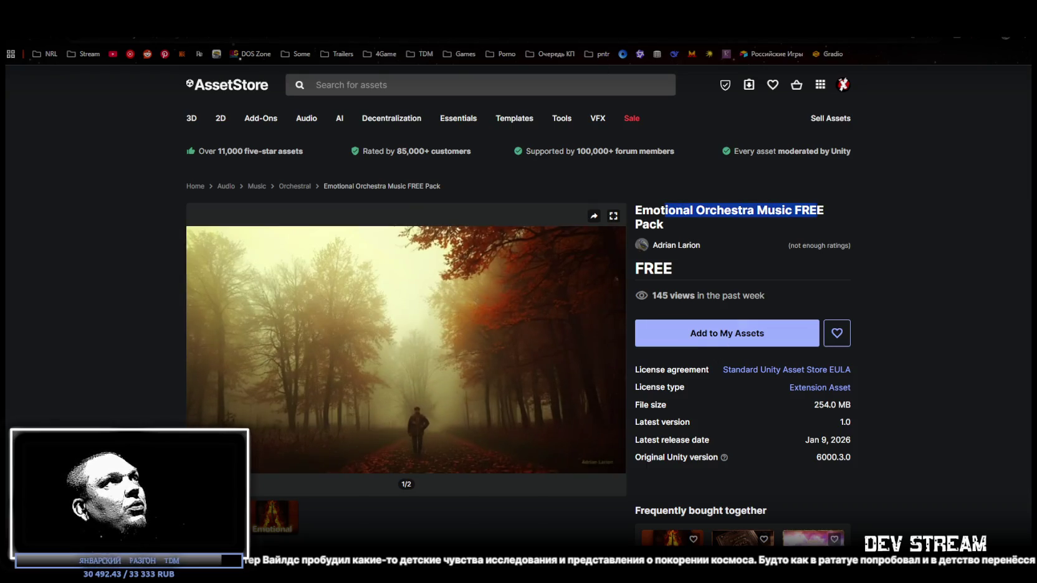
Step: Return to the free-asset results, load page 2, and rewind the Whoosh preview video
key("alt+Left")
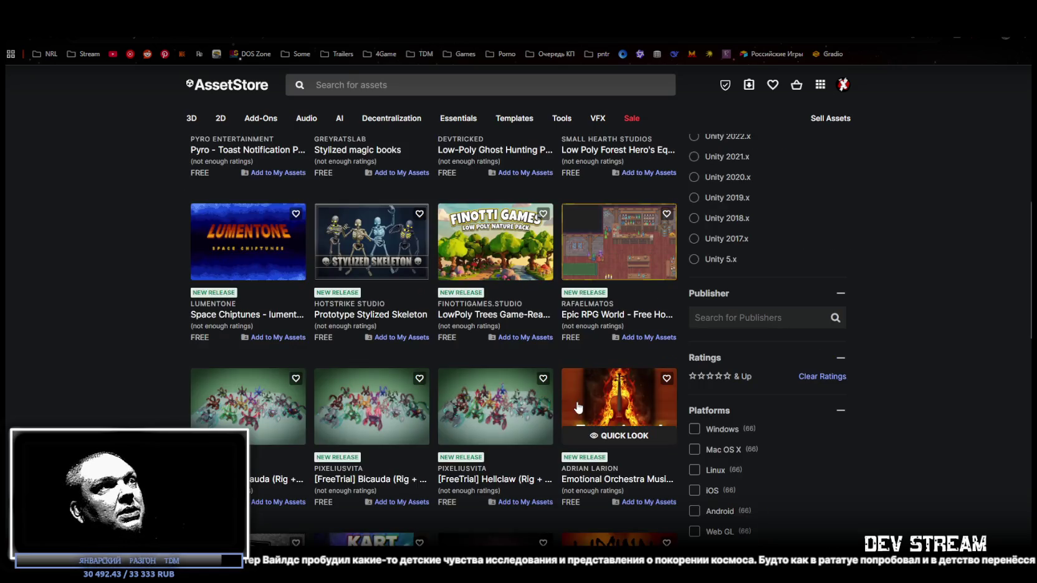
scroll(661, 313, "down", 2)
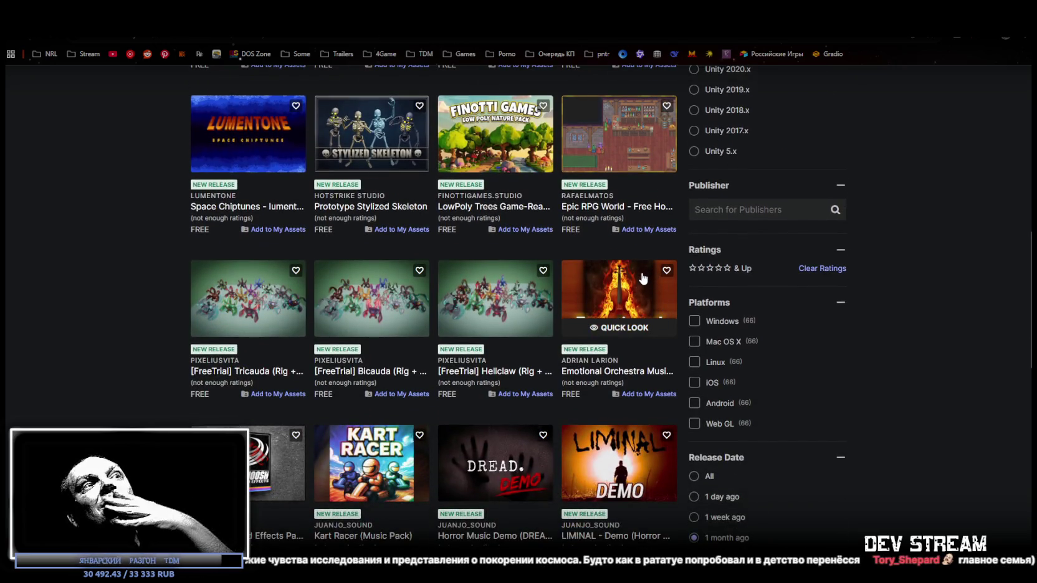
scroll(252, 296, "down", 2)
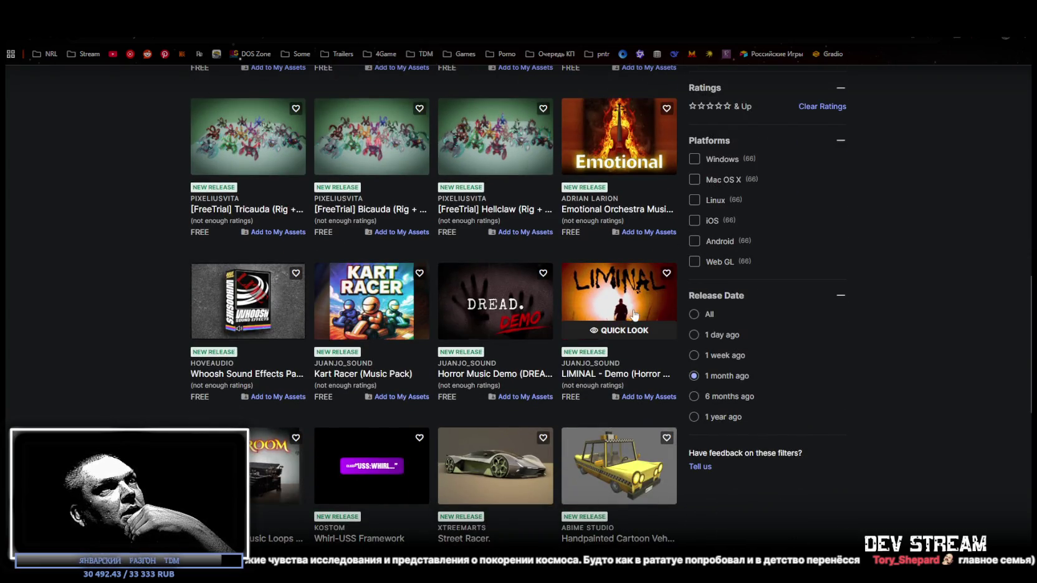
scroll(511, 348, "down", 2)
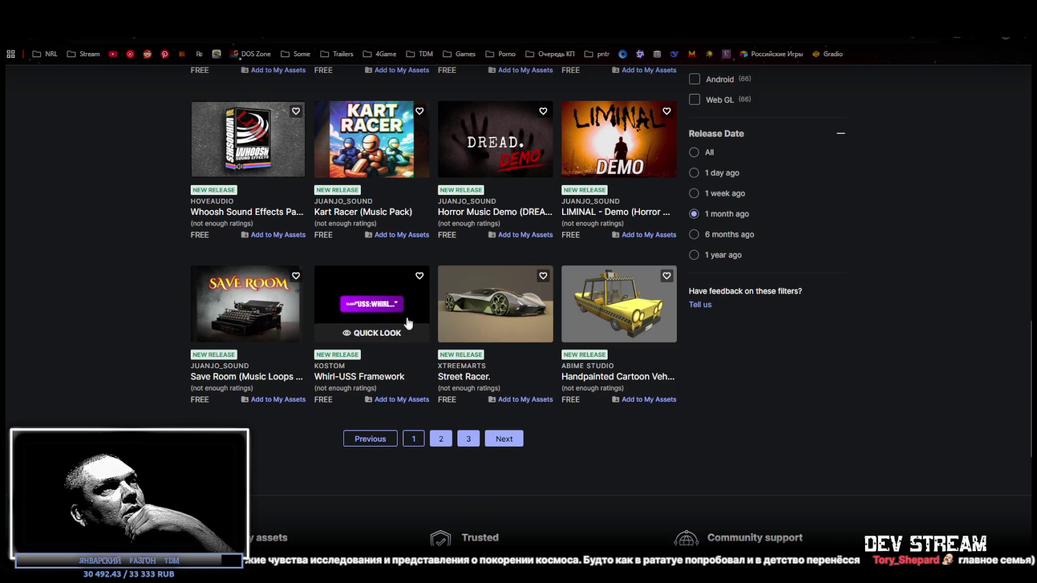
left_click(434, 440)
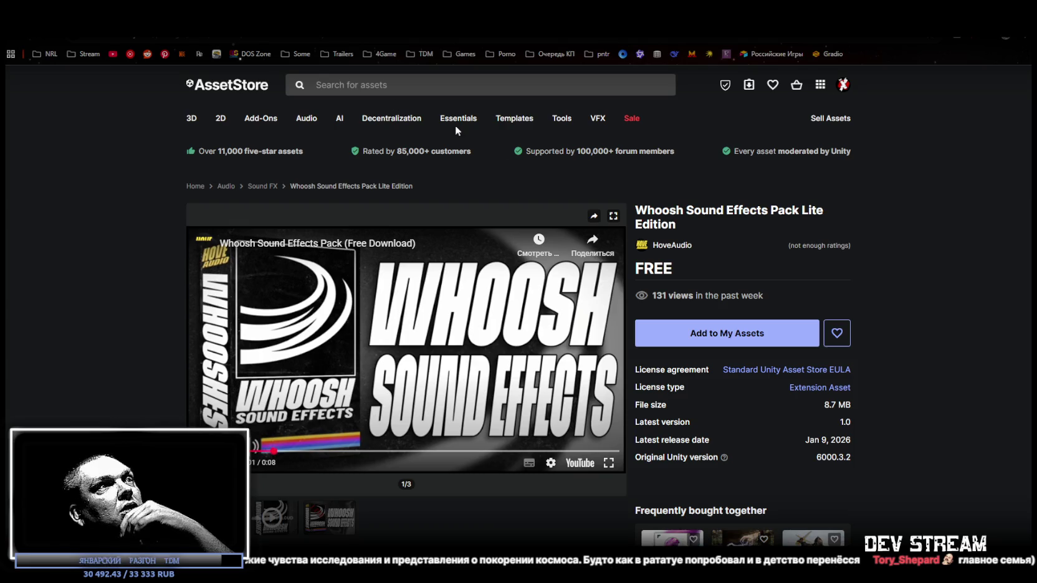
left_click(256, 450)
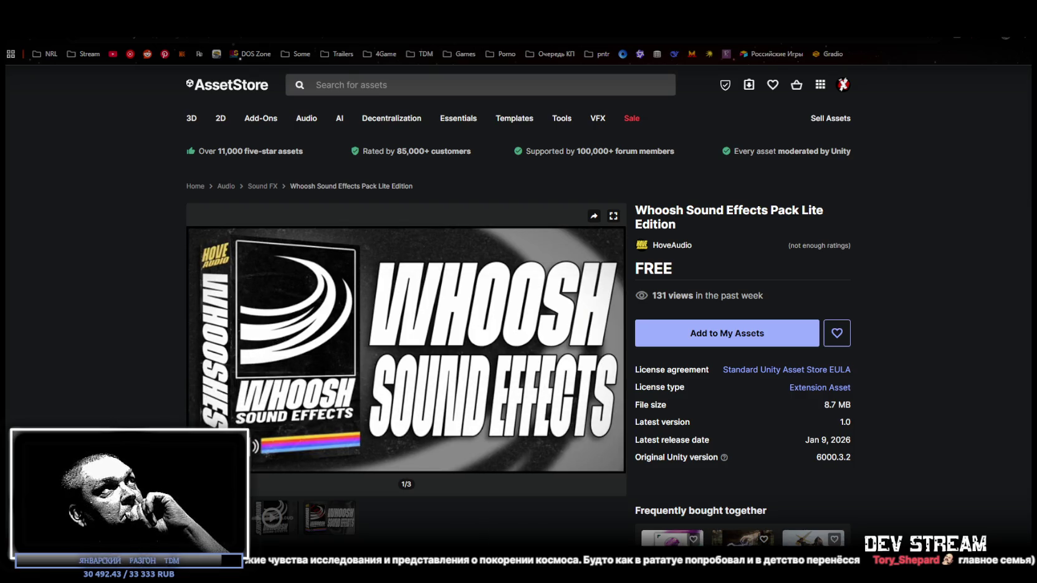
Step: Cycle through the Kart Racer, DREAD, LIMINAL, Save Room, Whirl-USS and Street Racer pages to the taxi
key("ctrl+Tab")
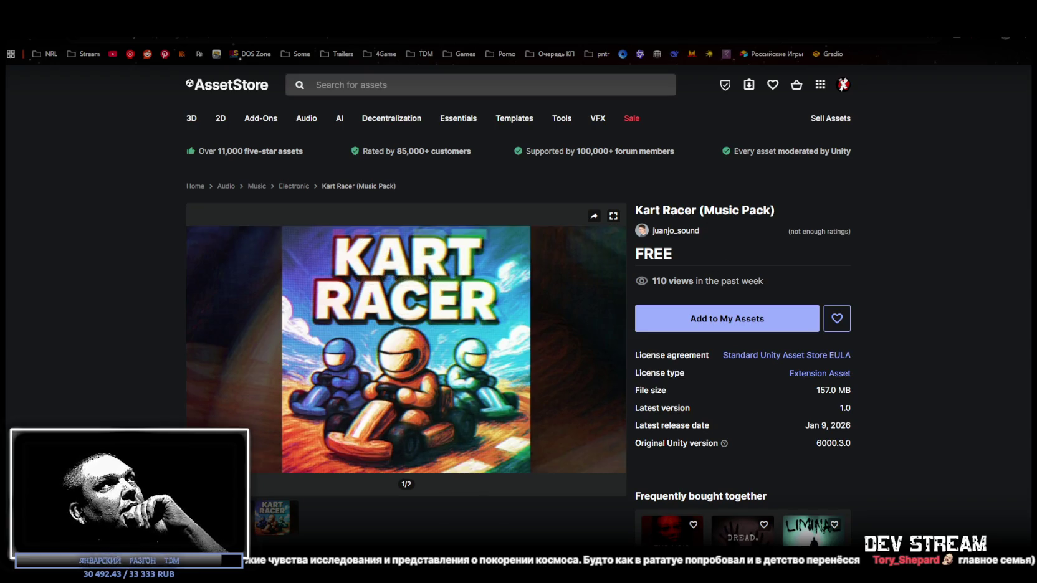
key("ctrl+Tab")
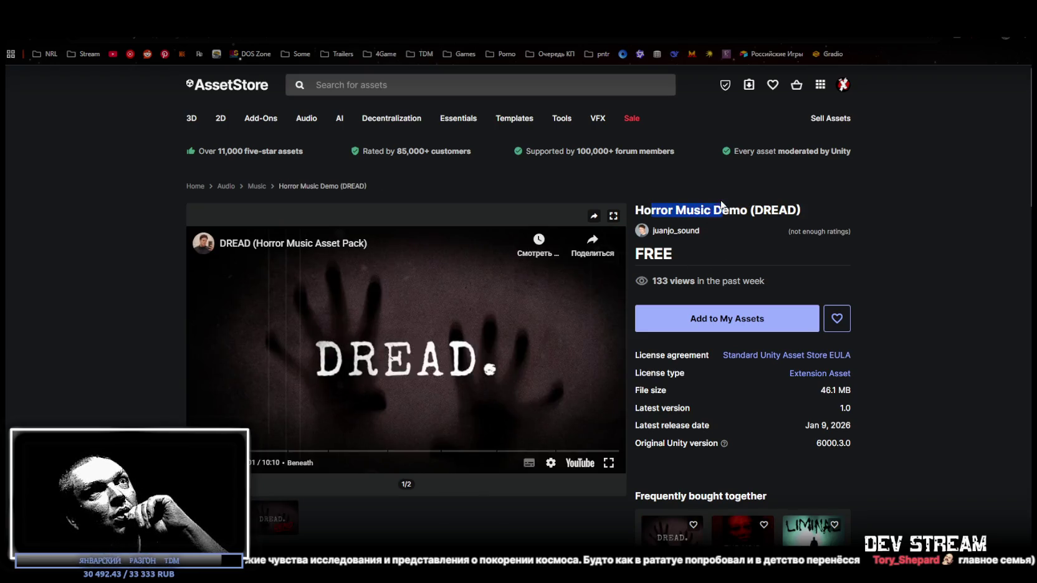
key("ctrl+Tab")
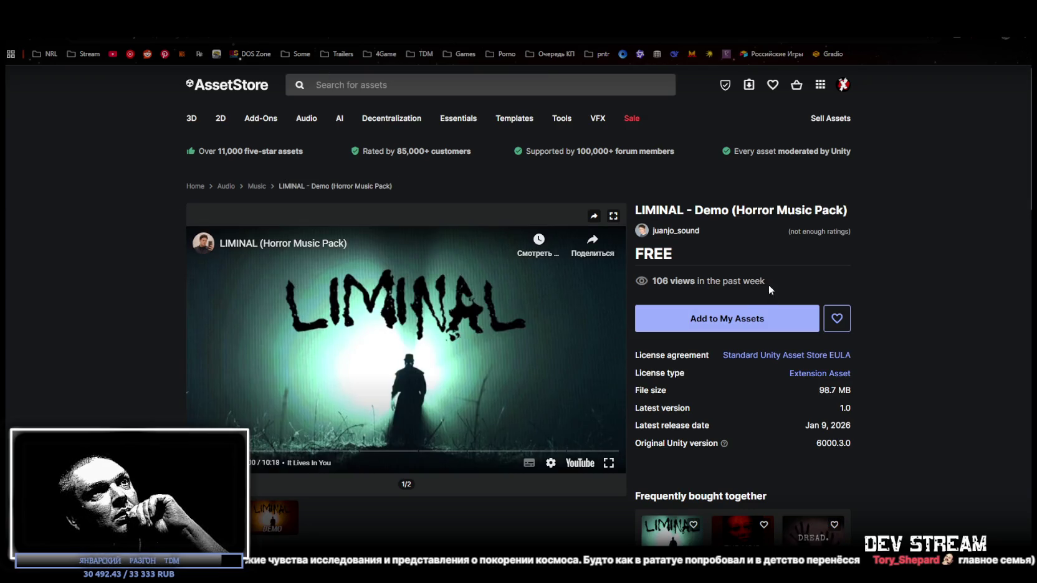
key("ctrl+Tab")
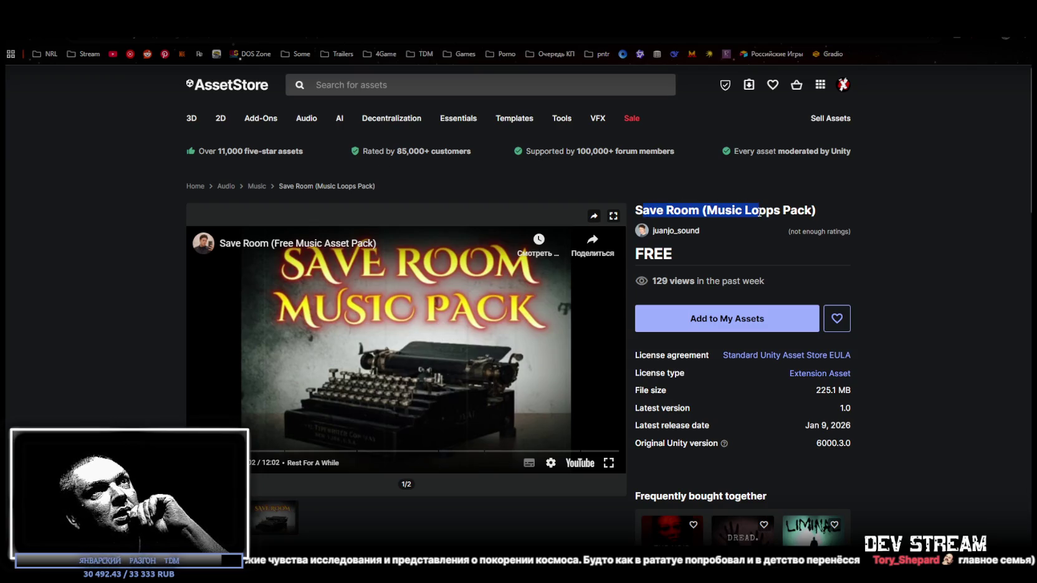
key("ctrl+Tab")
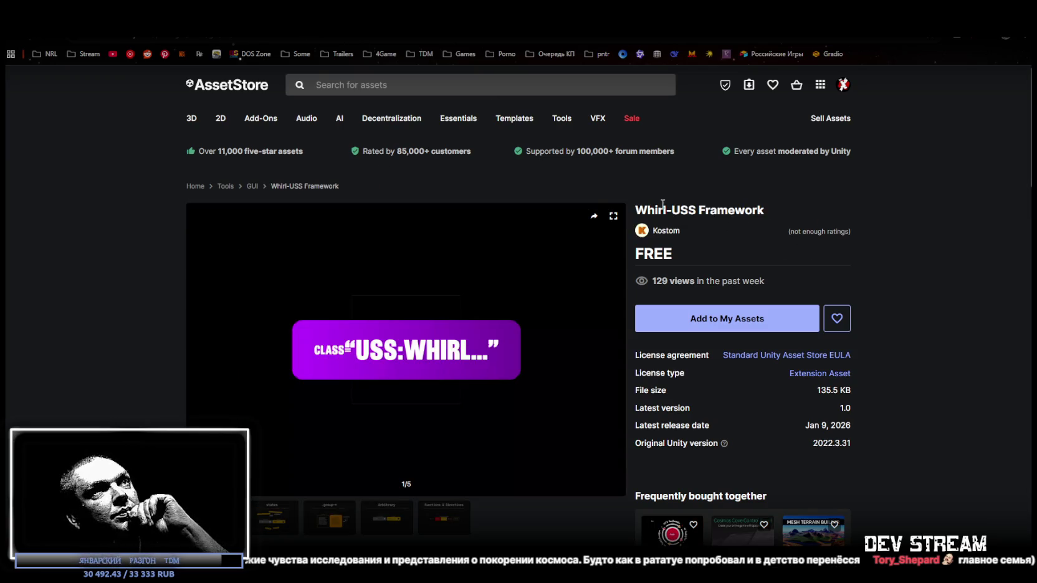
scroll(484, 418, "down", 5)
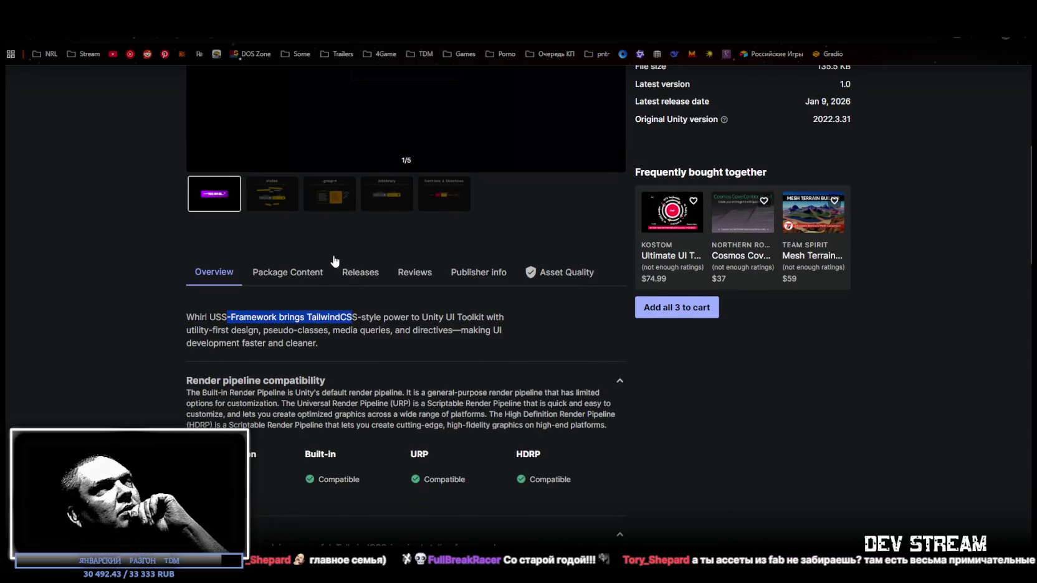
scroll(340, 264, "up", 3)
key("ctrl+Tab")
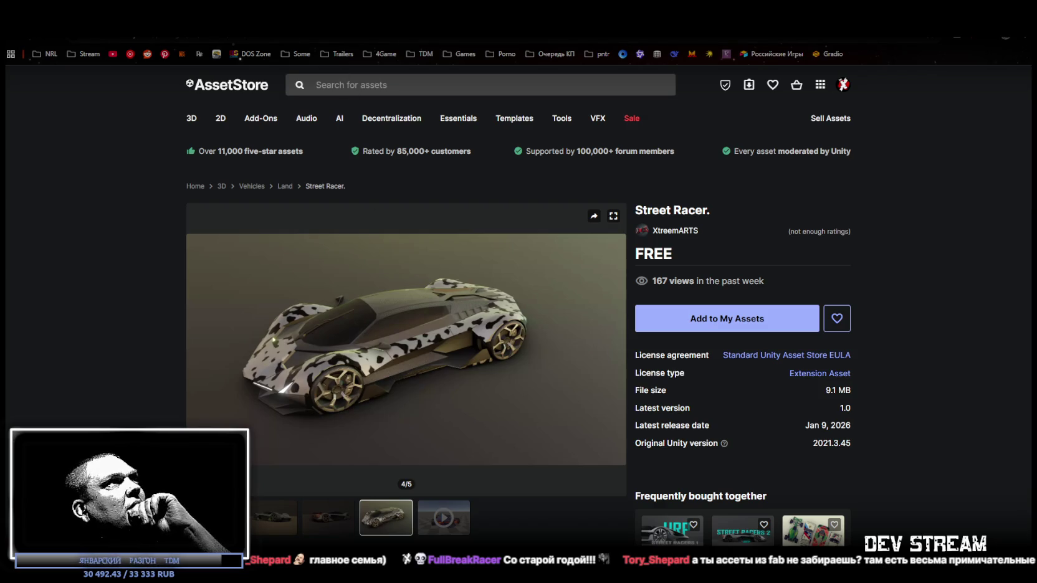
key("ctrl+Tab")
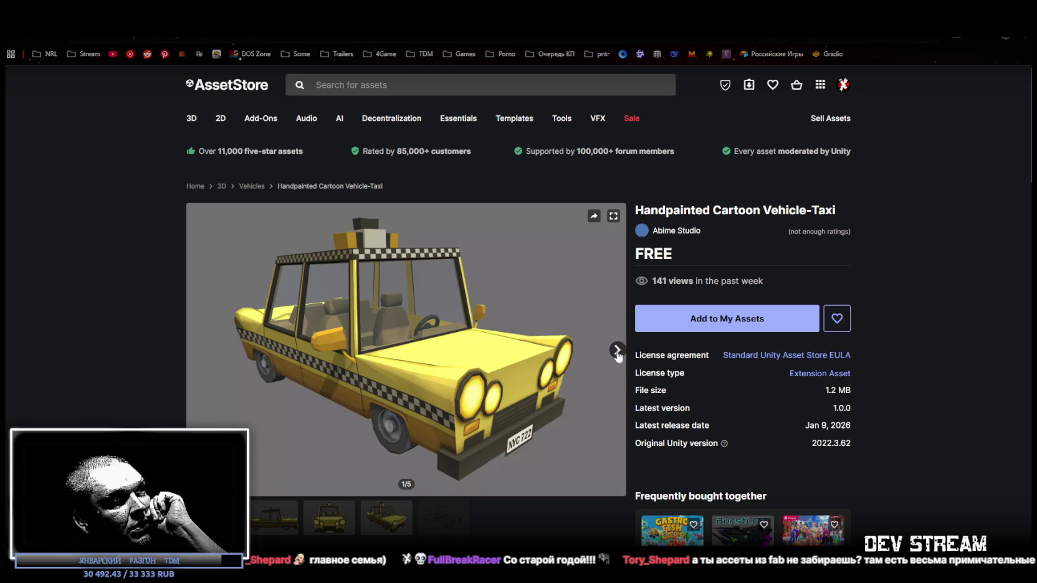
Step: Flip through the cartoon taxi preview images to the wireframe view, then return to results
left_click(617, 352)
left_click(617, 352)
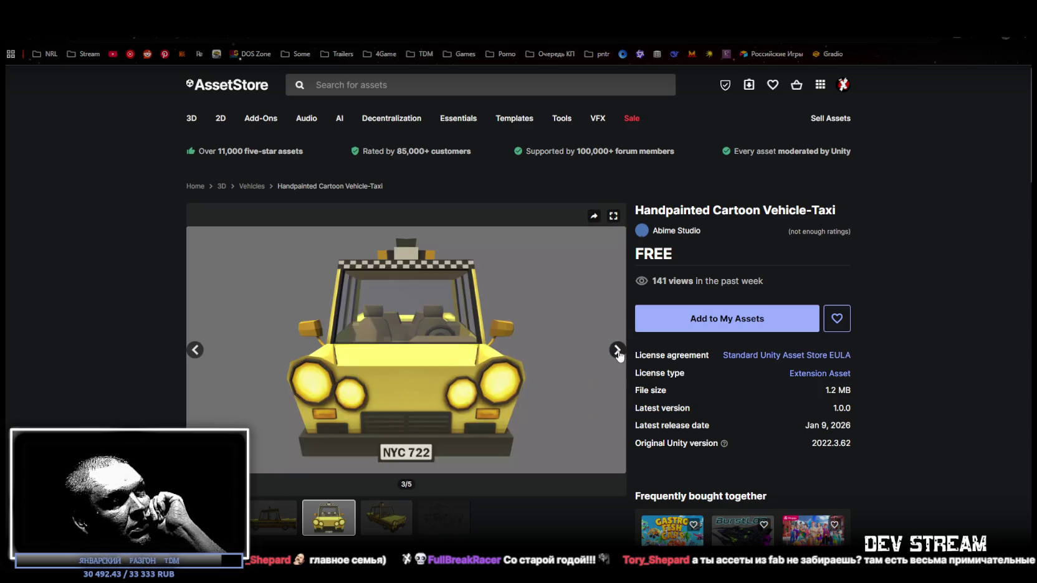
left_click(399, 527)
left_click(452, 523)
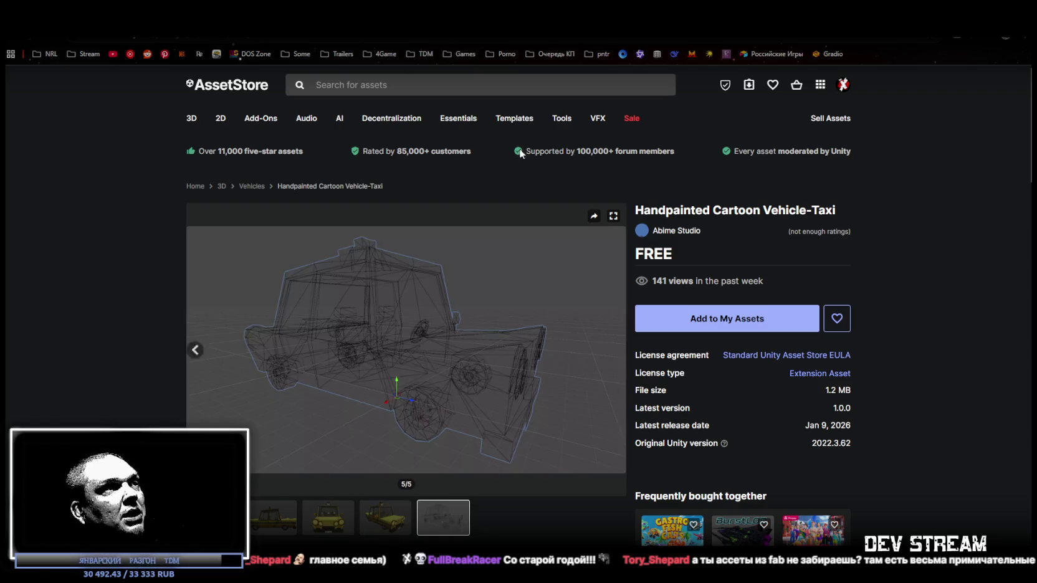
key("alt+Left")
mouse_move(618, 399)
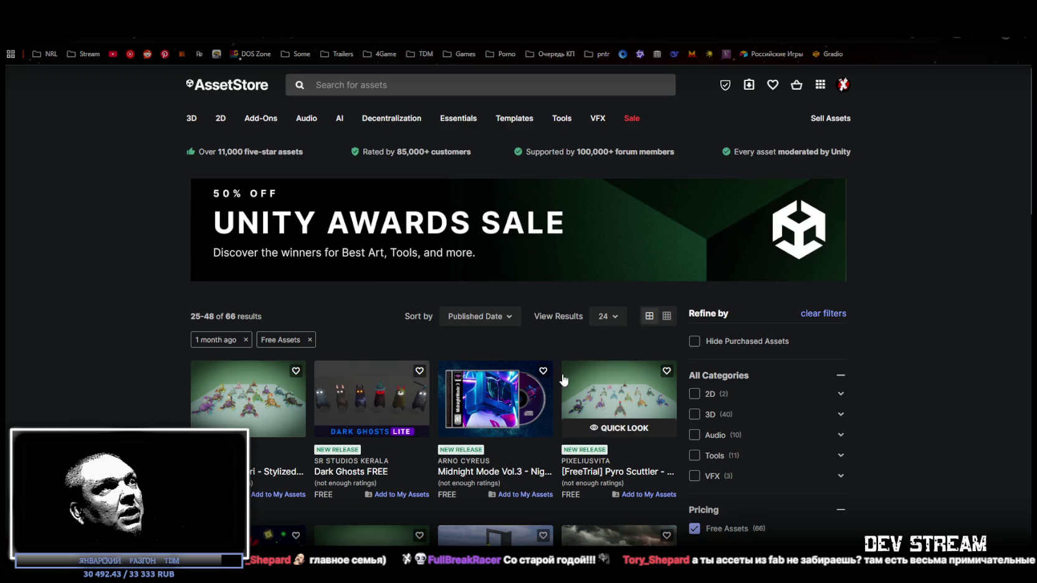
Step: Scroll the free-asset results and open the [FreeTrial] Scori creature page
scroll(482, 337, "down", 2)
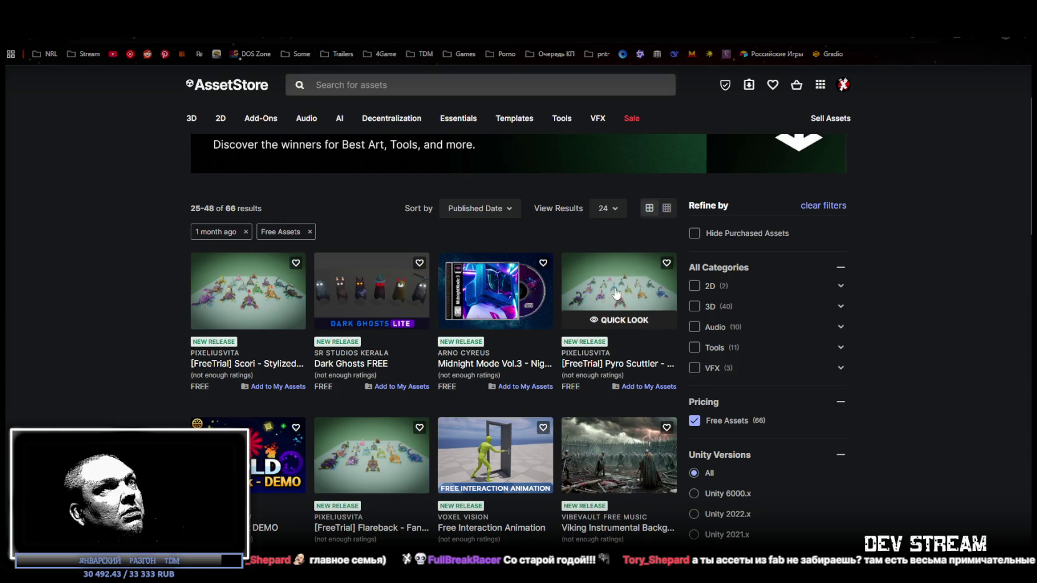
scroll(313, 363, "down", 2)
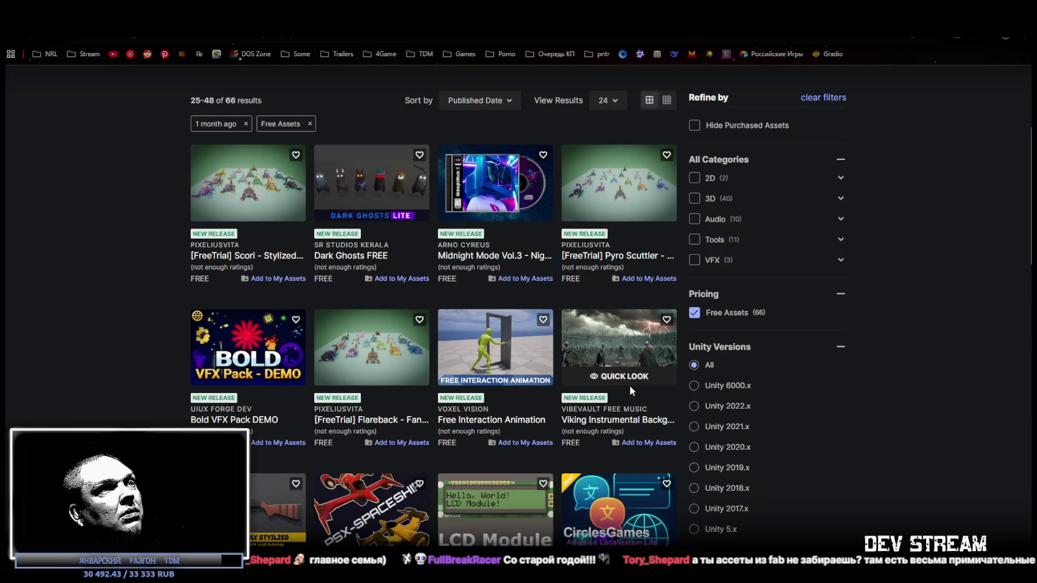
scroll(629, 385, "down", 2)
scroll(629, 385, "up", 2)
left_click(248, 180)
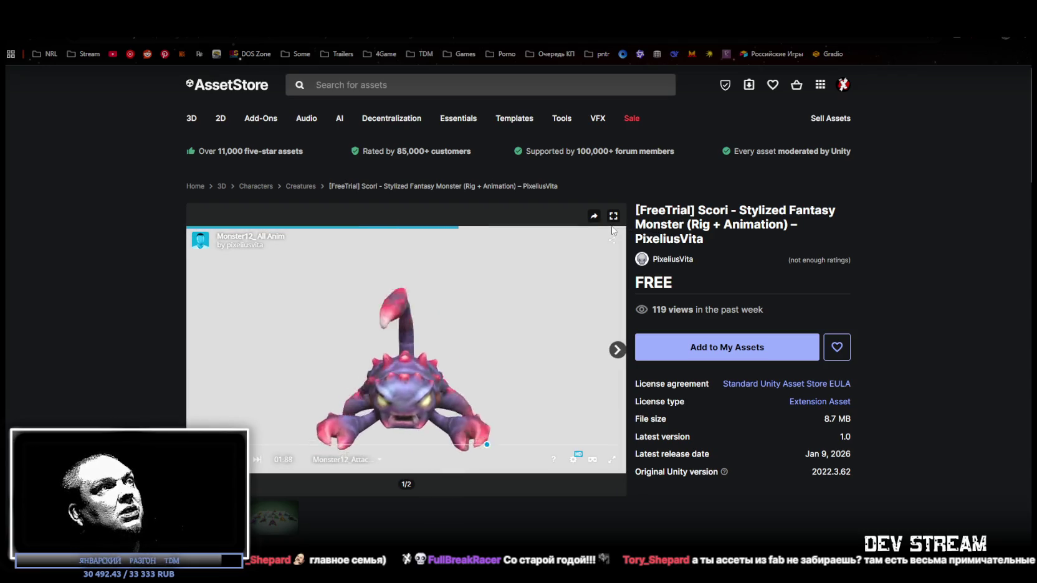
Step: Add Scori to My Assets, accepting the terms, then move to the Dark Ghosts FREE page
left_click(720, 355)
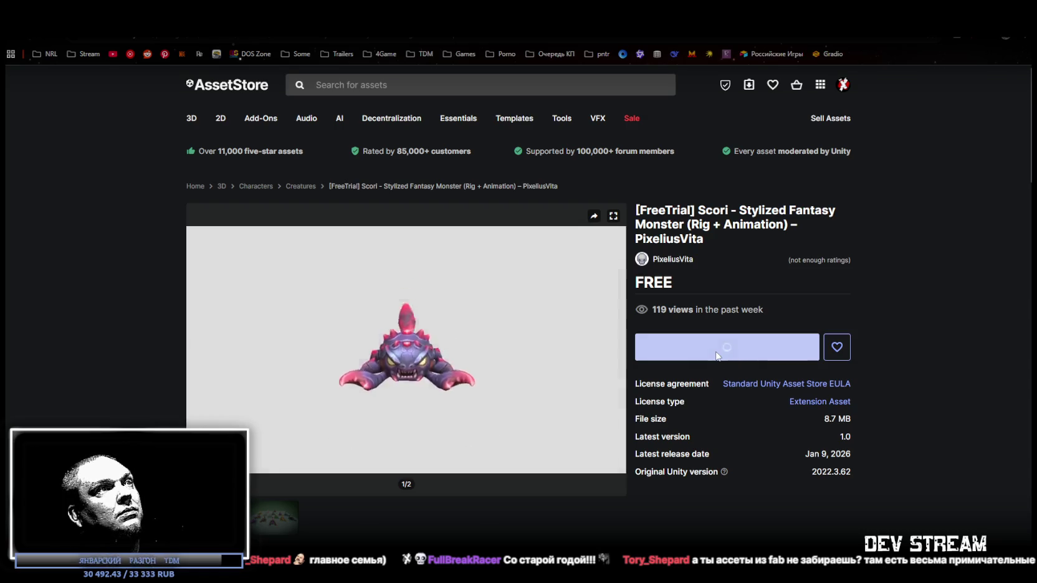
left_click(586, 387)
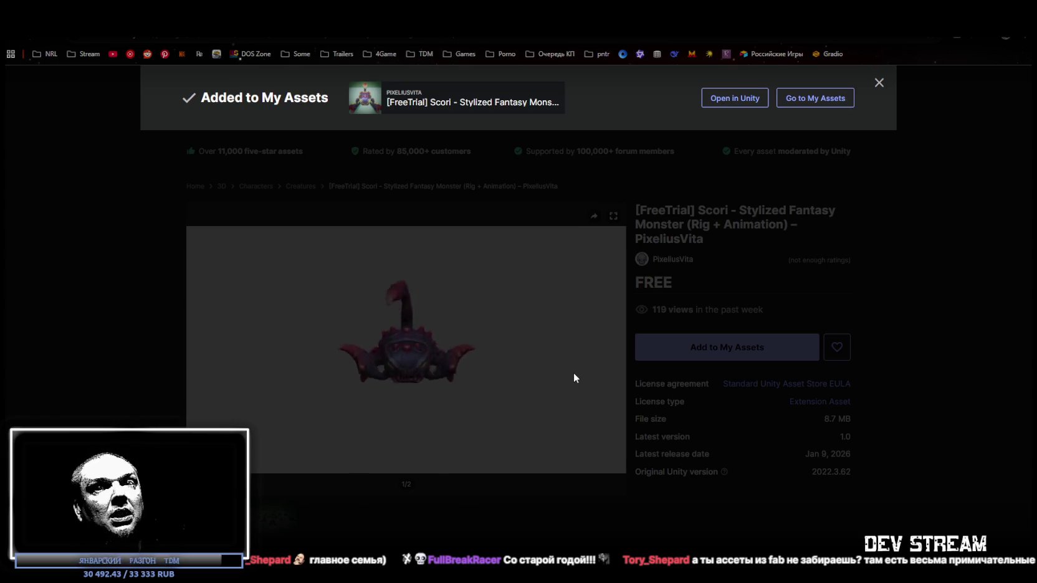
left_click(939, 314)
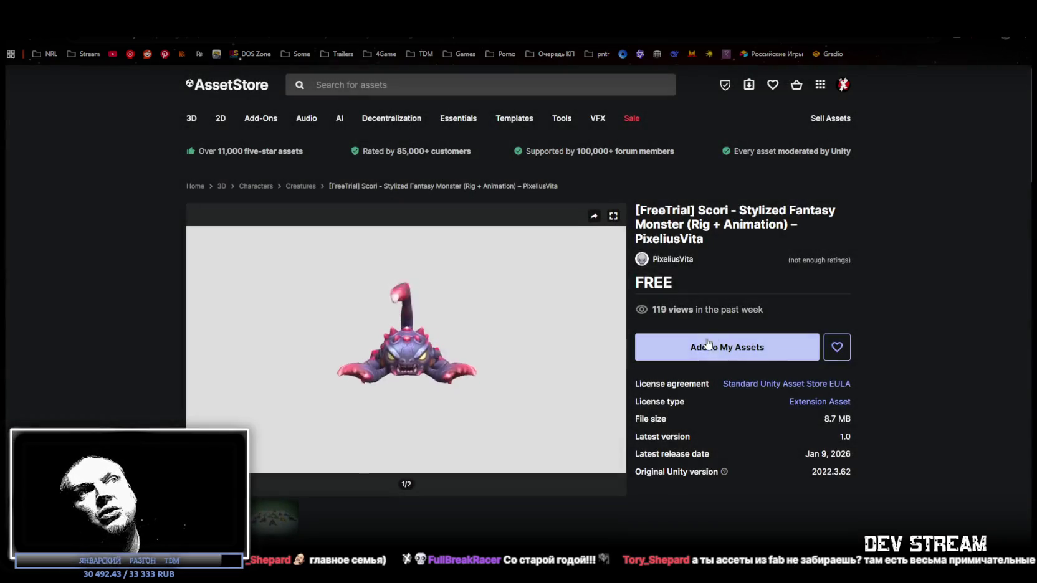
left_click(715, 352)
left_click(586, 380)
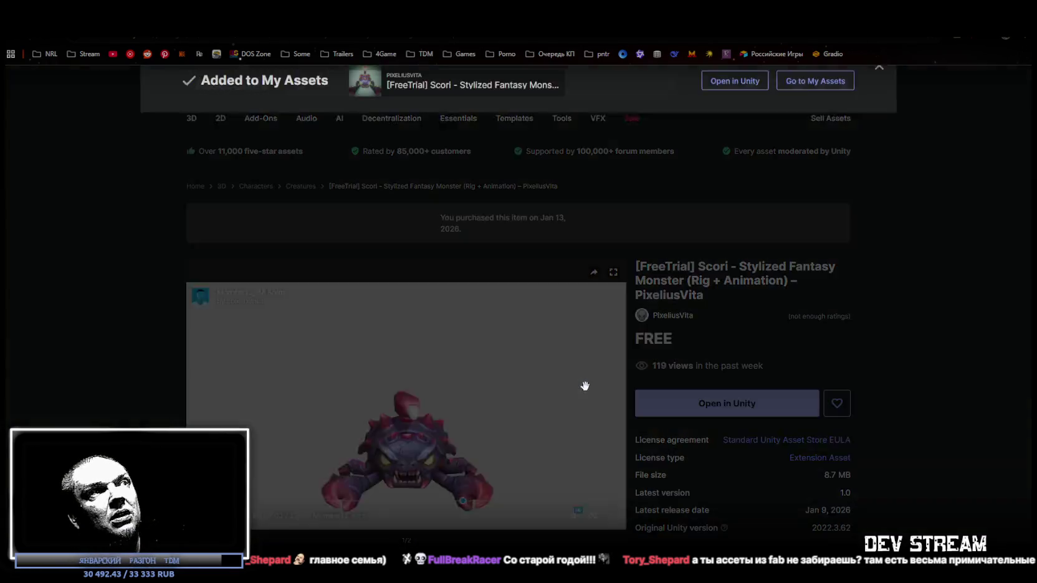
left_click(888, 367)
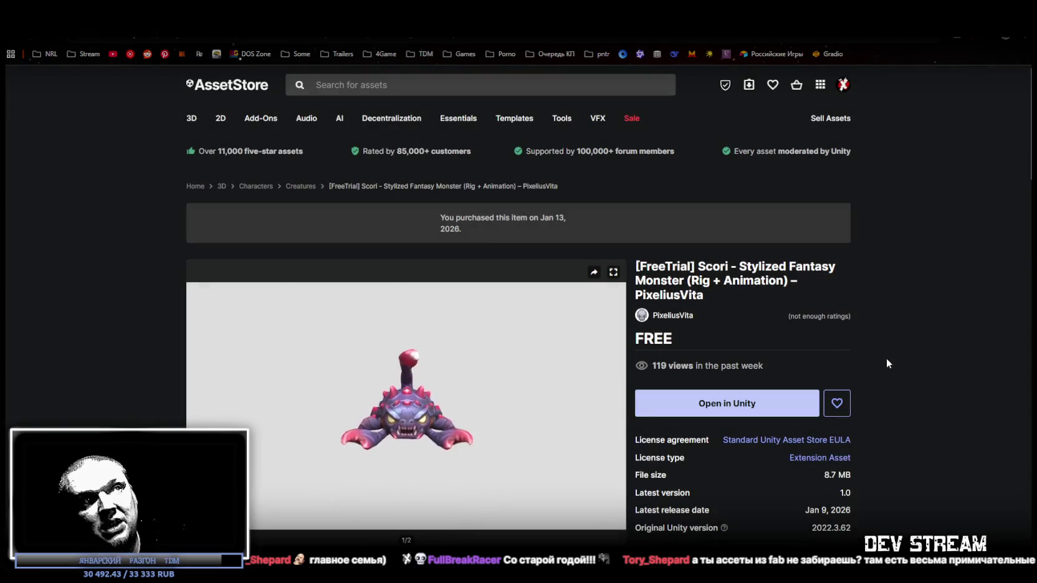
key("alt+Left")
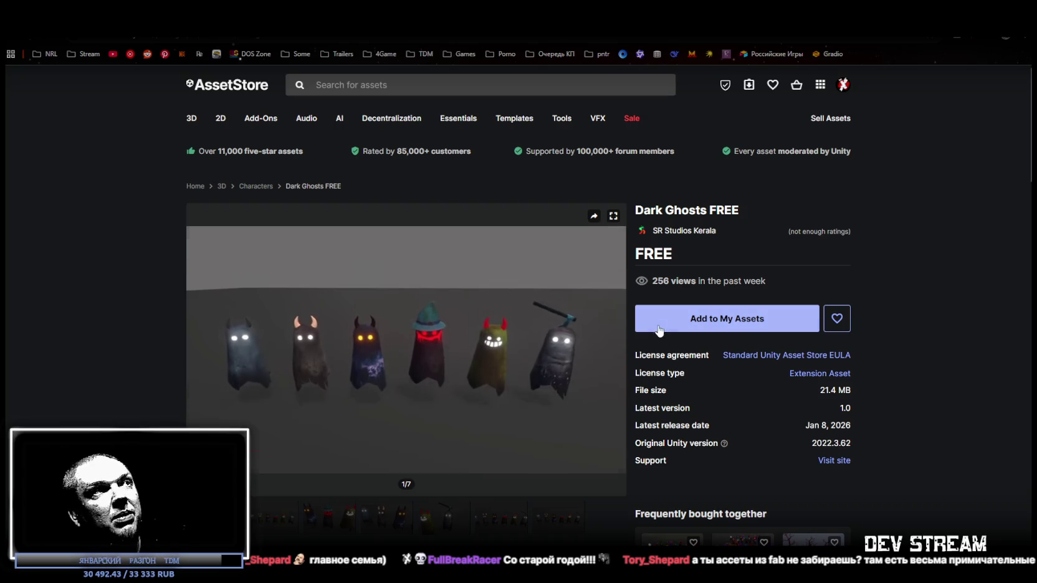
Step: Add Dark Ghosts FREE to My Assets, accepting the Terms of Service
left_click(707, 329)
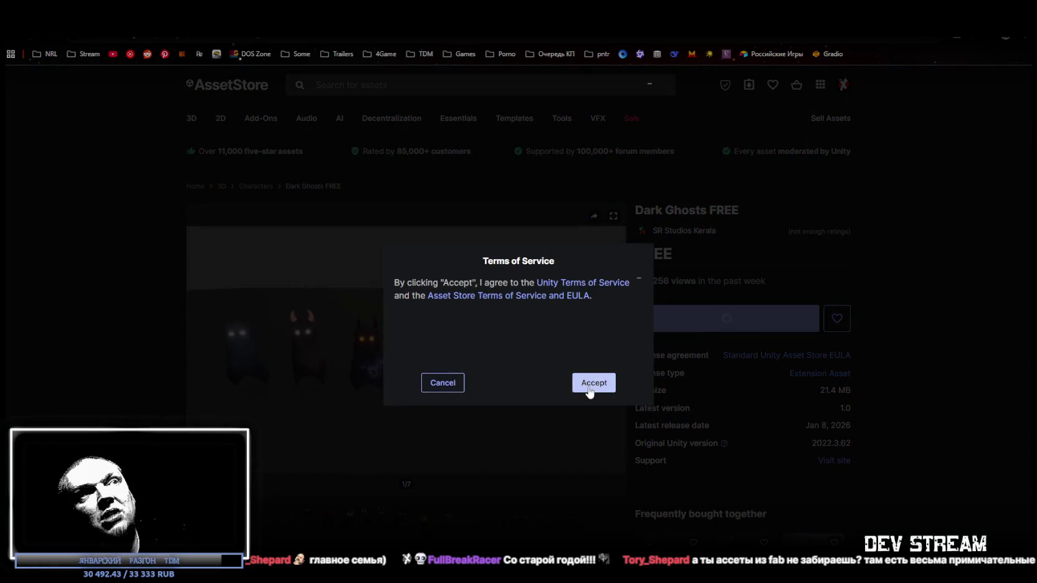
left_click(590, 387)
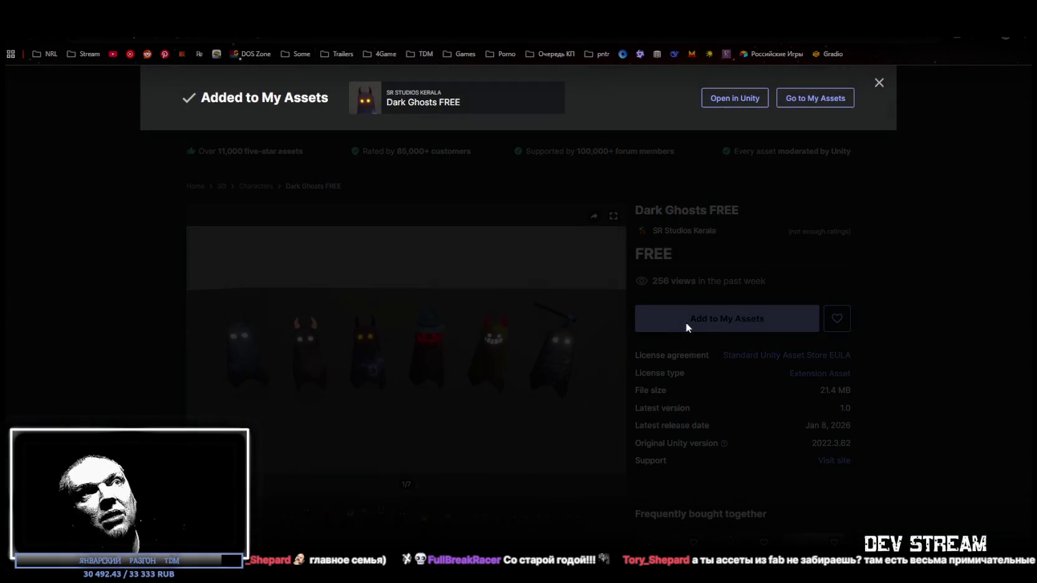
left_click(686, 320)
left_click(602, 386)
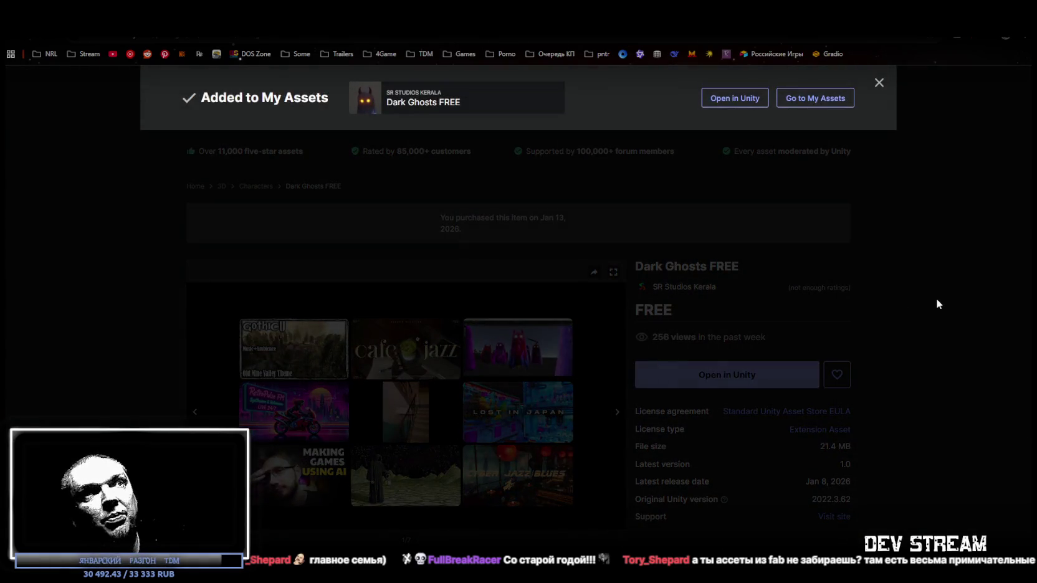
left_click(936, 297)
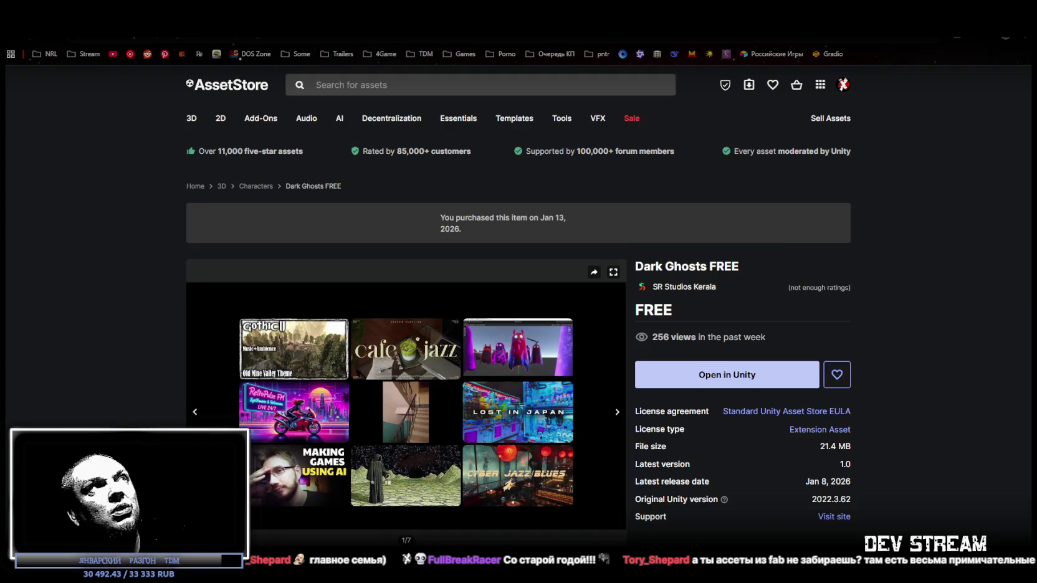
Step: Close tabs past Midnight Mode Vol.3, selecting part of its title, to reach Pyro Scuttler
key("ctrl+w")
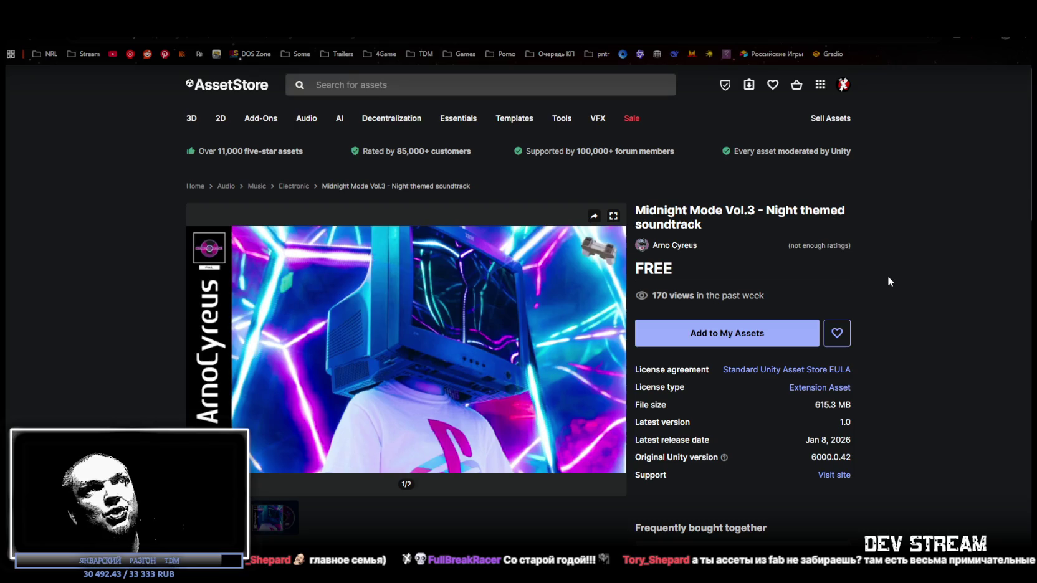
left_click_drag(836, 212, 665, 215)
key("ctrl+w")
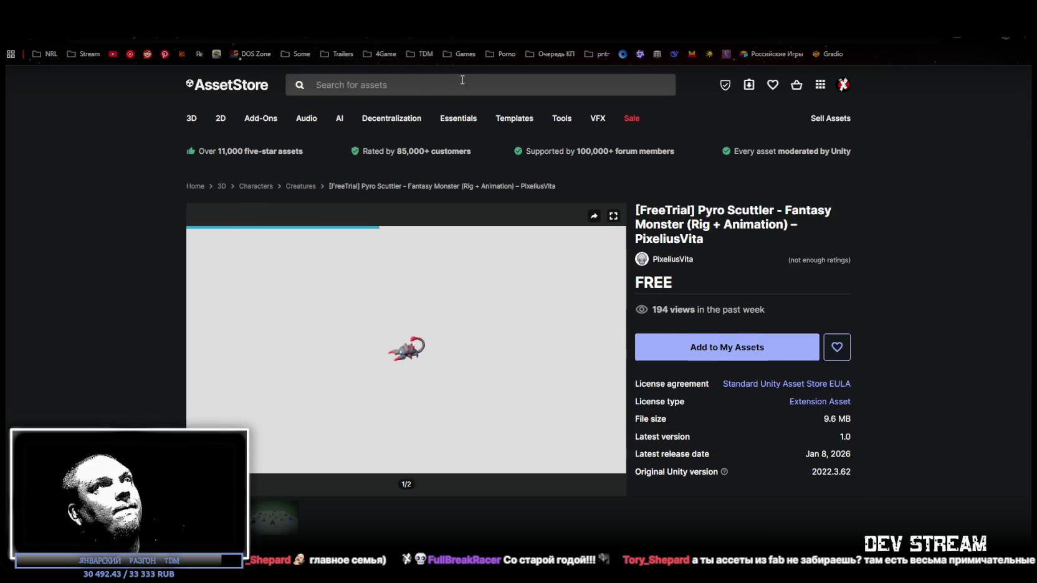
Step: Add the Pyro Scuttler monster to My Assets, confirming the terms, then switch to Bold VFX Pack DEMO
left_click(722, 360)
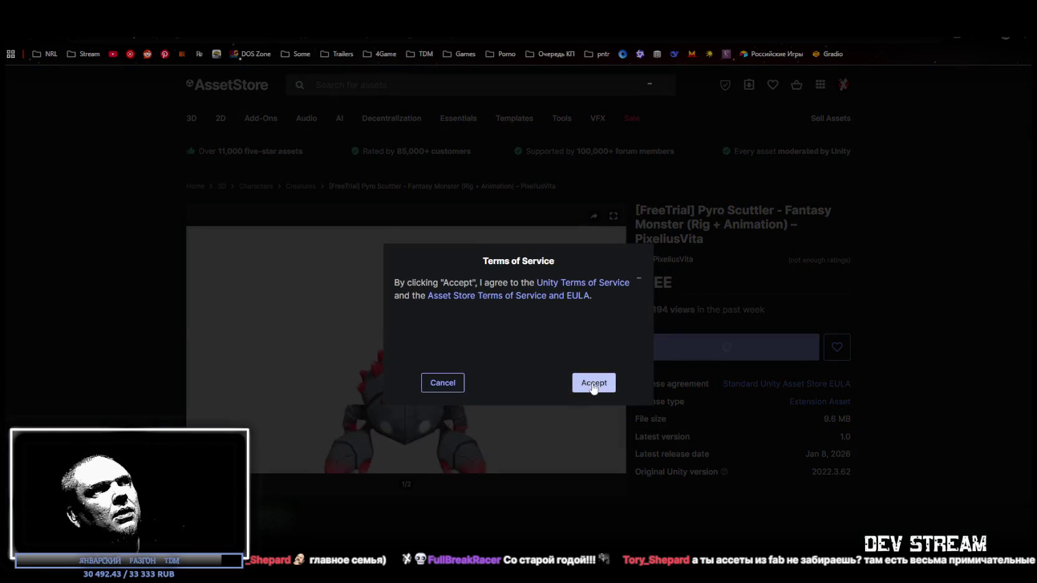
key("Return")
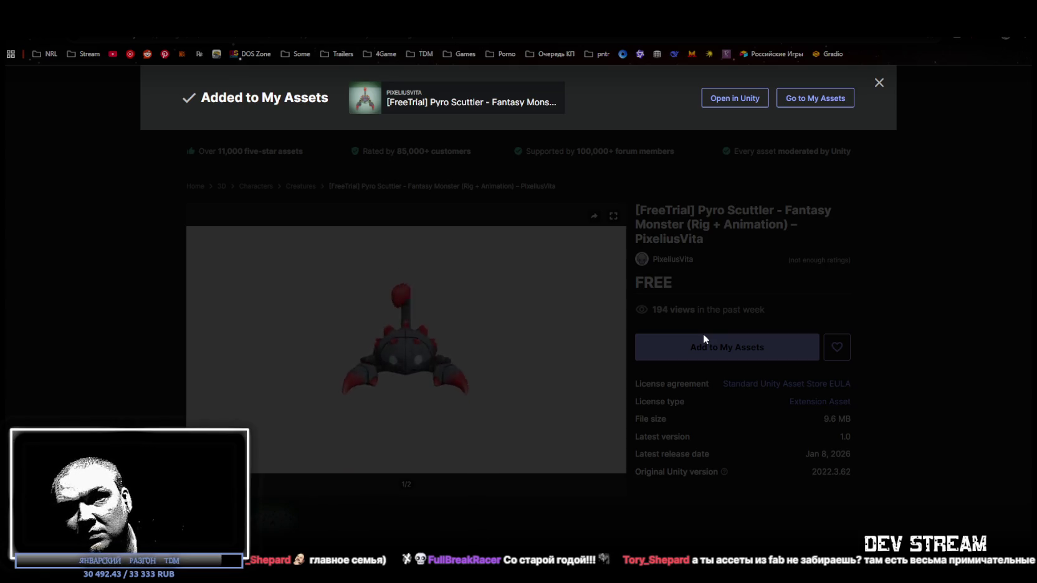
left_click(884, 306)
left_click(721, 341)
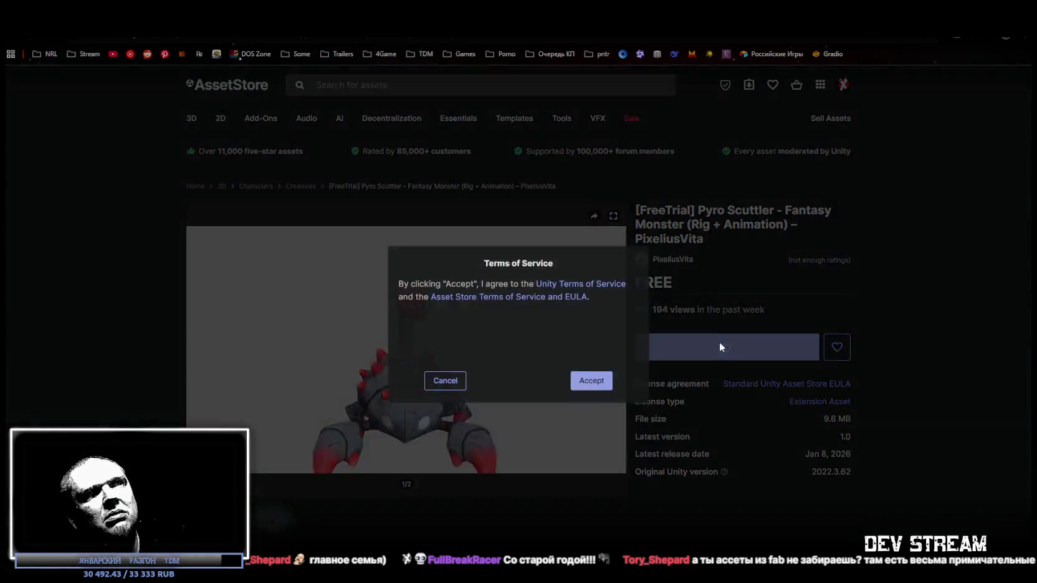
left_click(592, 382)
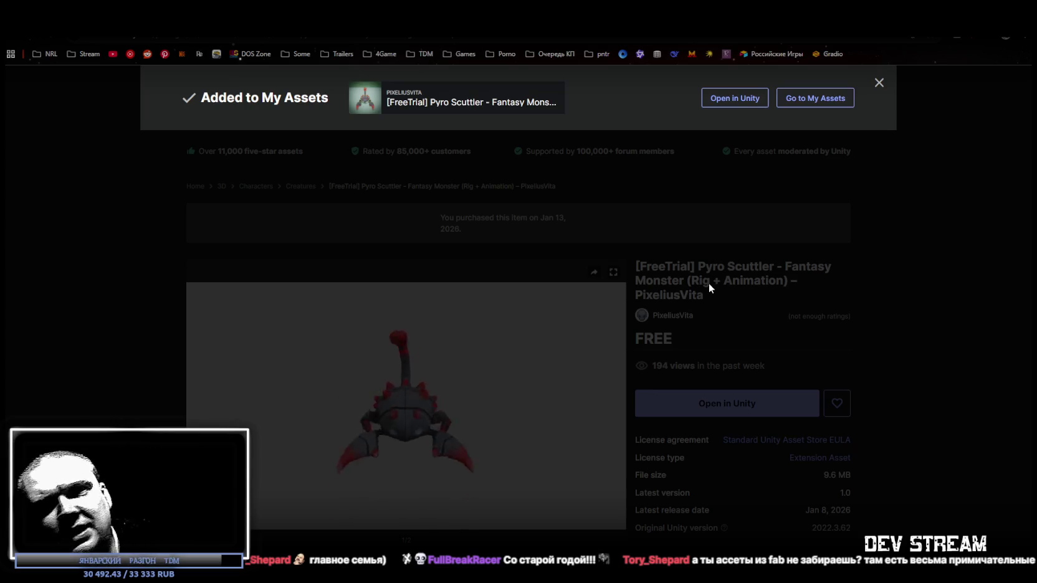
left_click(935, 358)
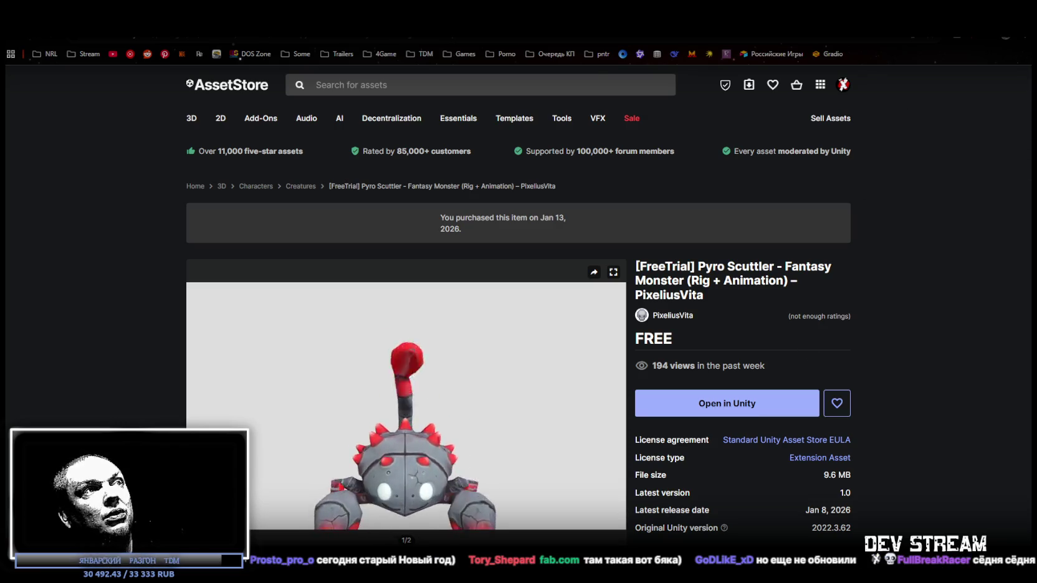
left_click(517, 28)
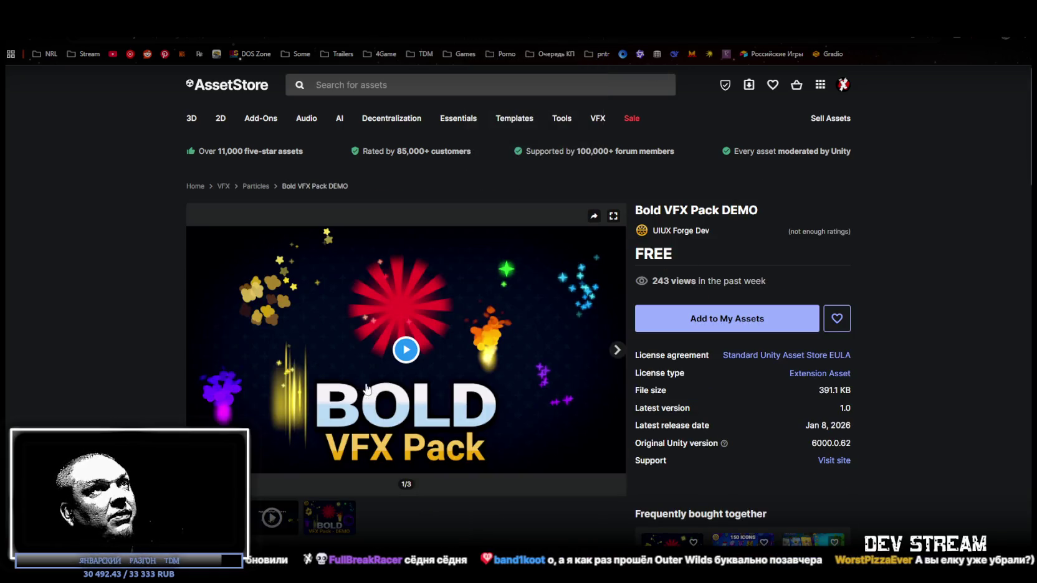
Step: Play the Bold VFX Pack DEMO preview video
left_click(405, 350)
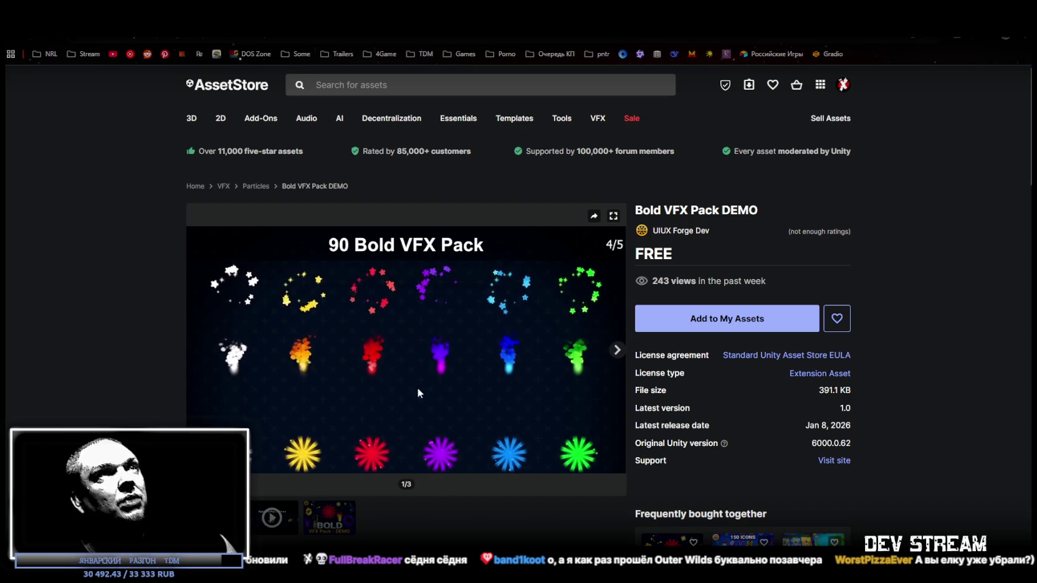
scroll(439, 529, "down", 3)
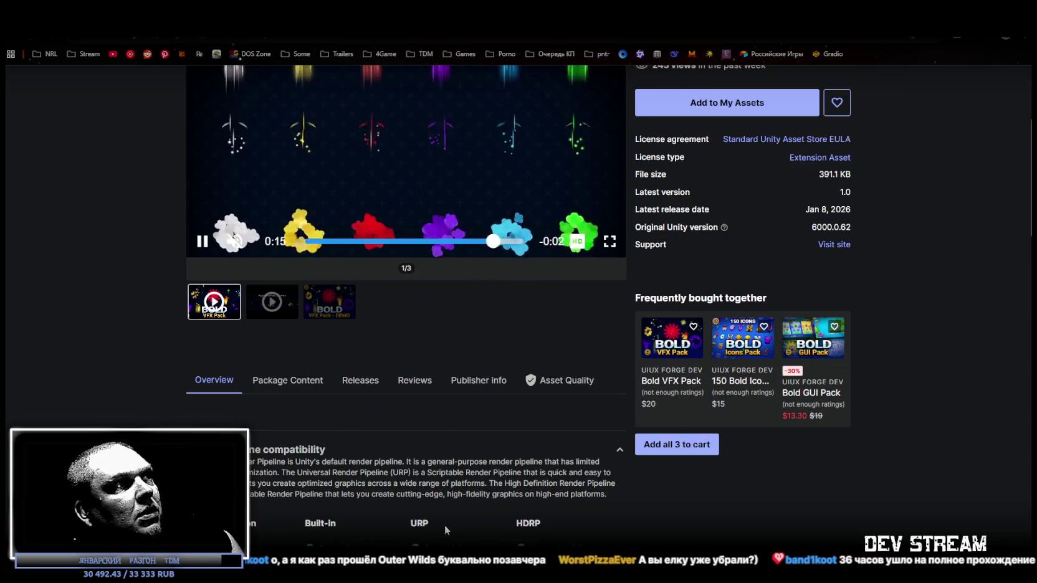
scroll(443, 526, "up", 3)
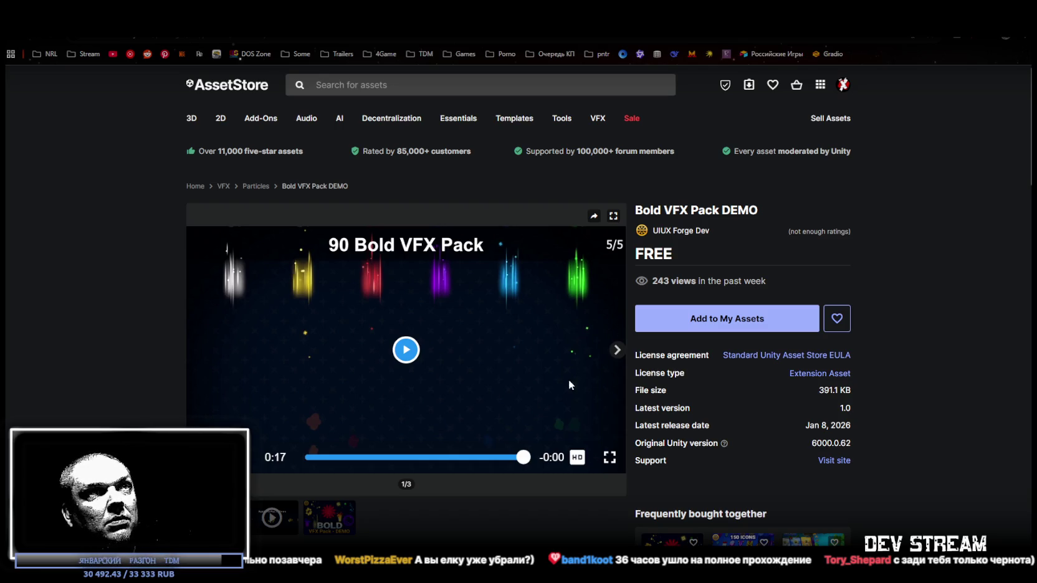
Step: Add Bold VFX Pack DEMO to My Assets, accepting the terms, then switch to Steam
left_click(701, 321)
left_click(594, 383)
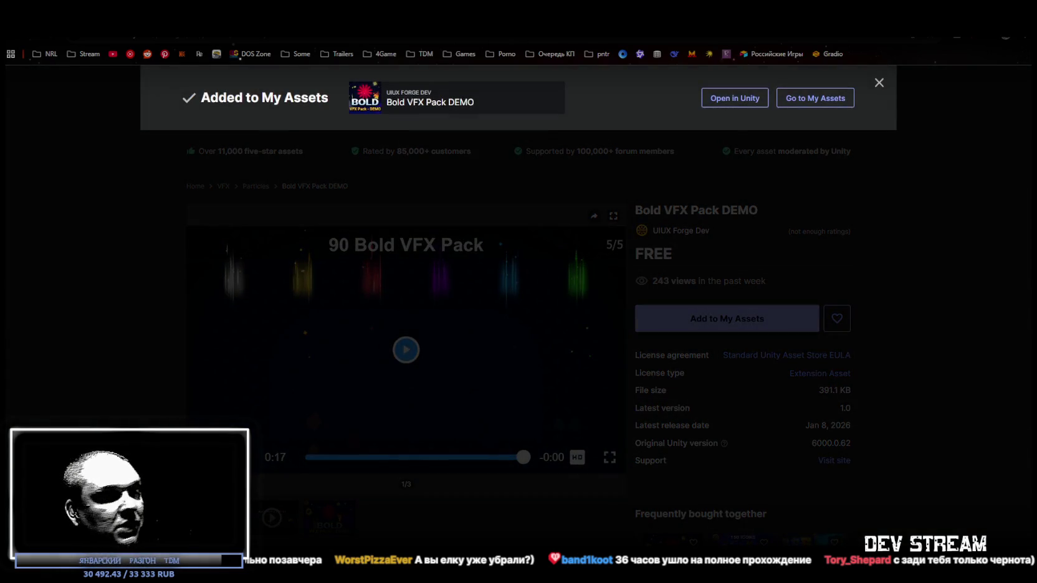
key("alt+Tab")
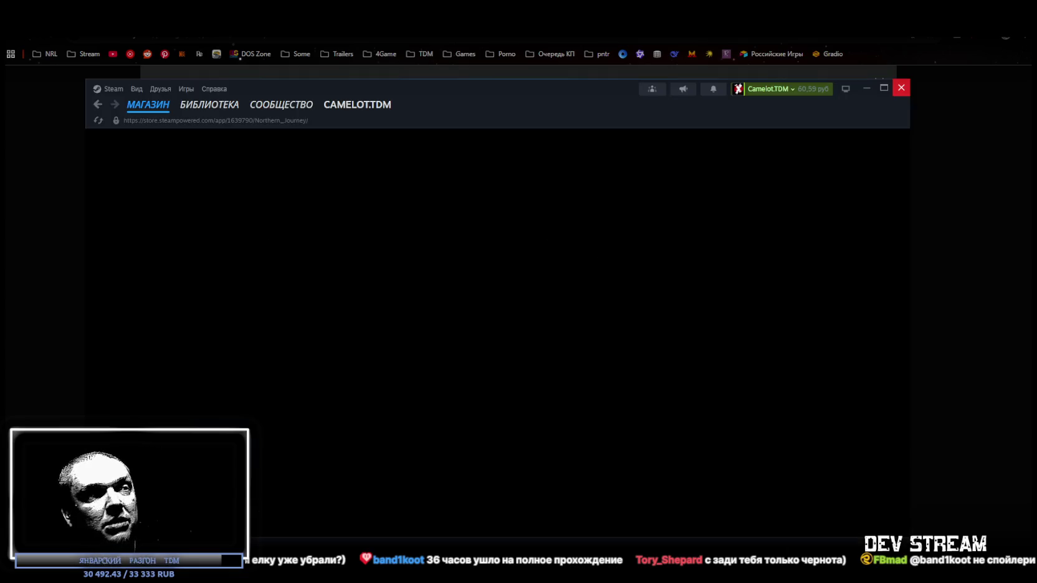
Step: Maximize the Steam library and page through the Recent Games list
left_click(884, 88)
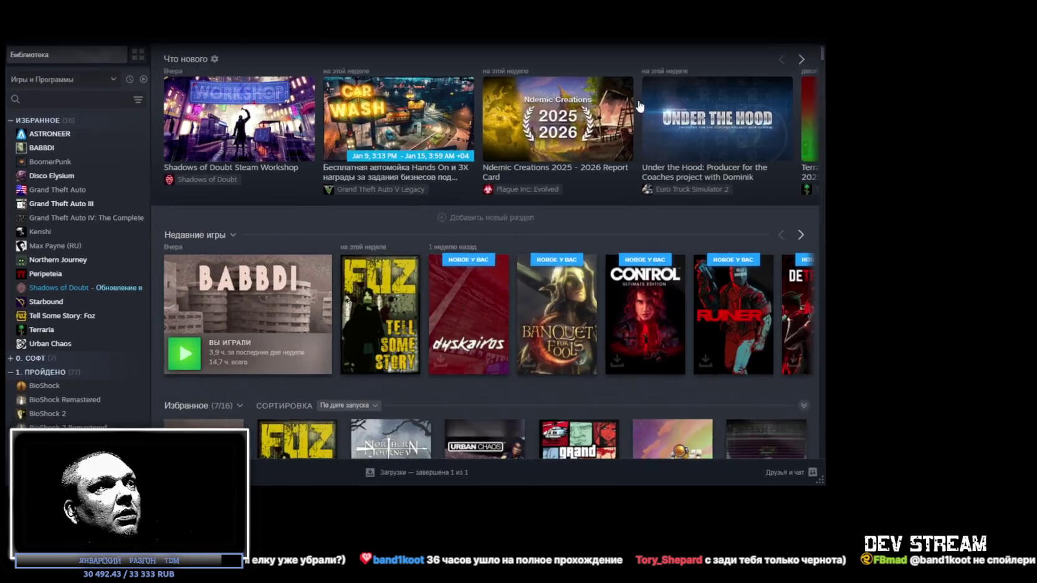
left_click(1012, 248)
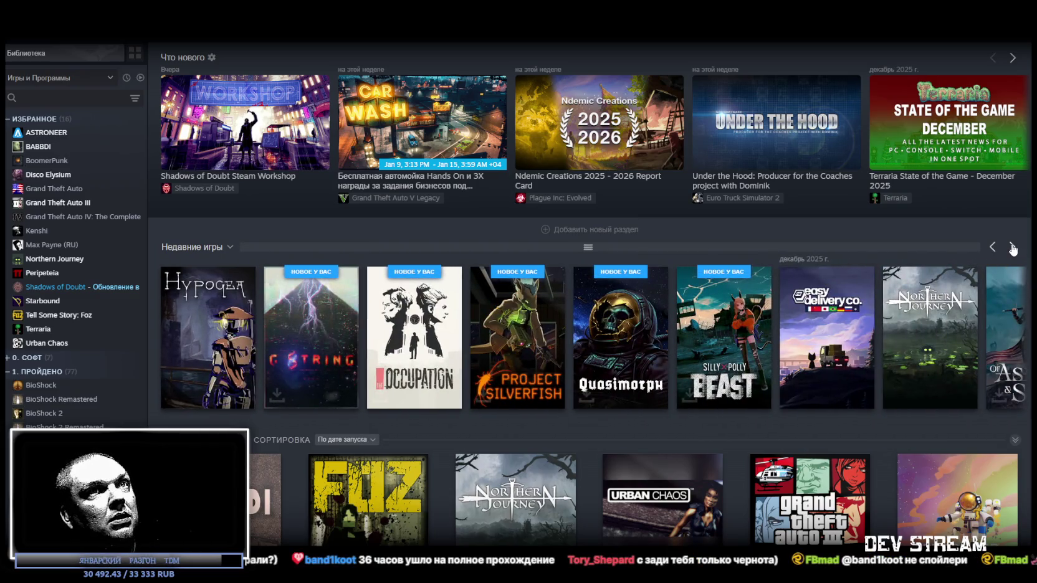
left_click(1012, 247)
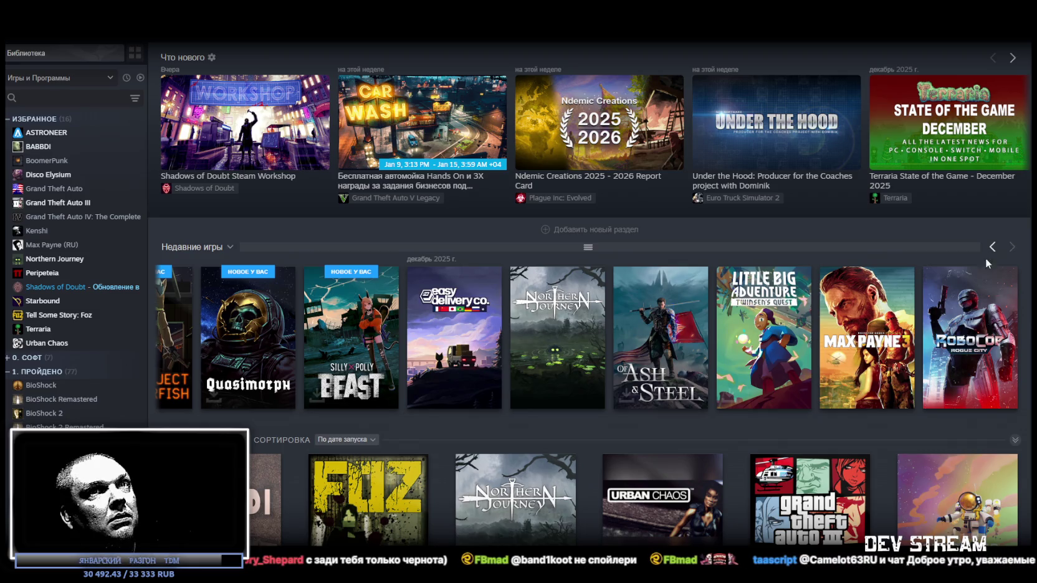
scroll(723, 394, "down", 1)
scroll(723, 389, "down", 1)
scroll(716, 383, "down", 4)
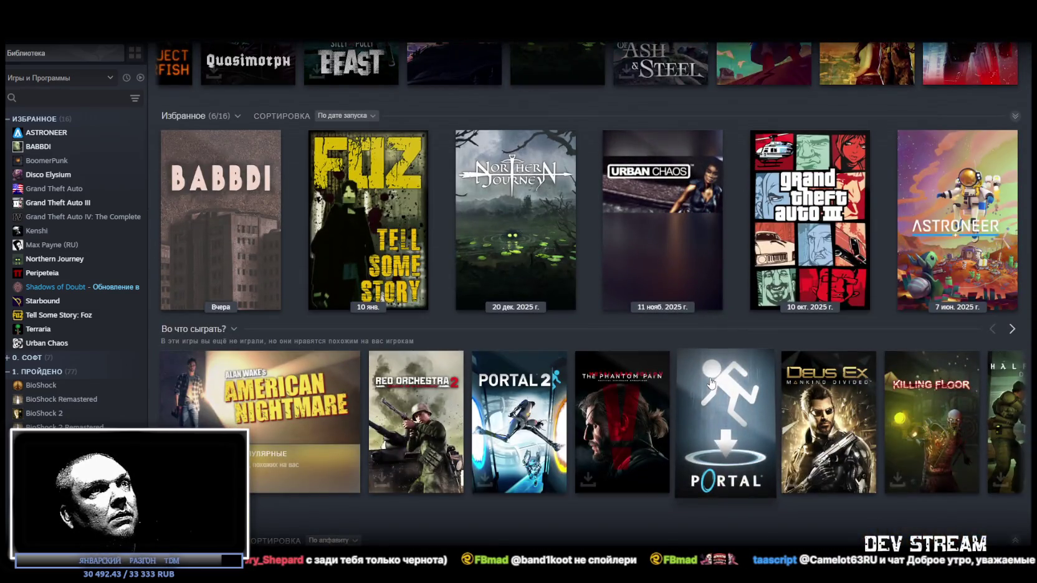
scroll(695, 373, "up", 5)
scroll(87, 340, "down", 5)
scroll(85, 344, "down", 10)
scroll(85, 344, "down", 10)
scroll(78, 343, "down", 5)
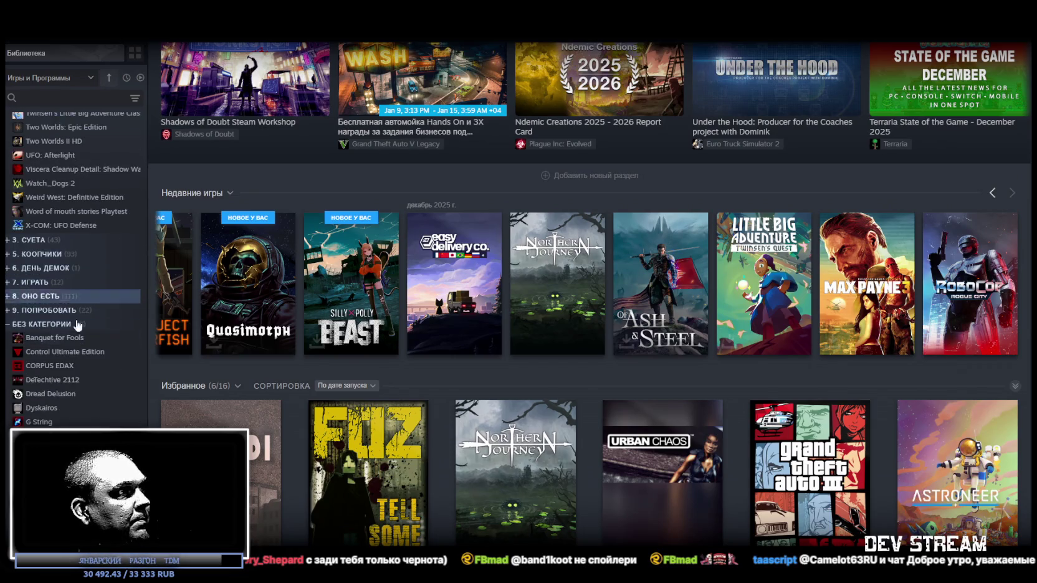
Step: Watch Hypogea's store-page trailer fullscreen, then pause it and return to the browser
left_click(207, 252)
left_click(208, 265)
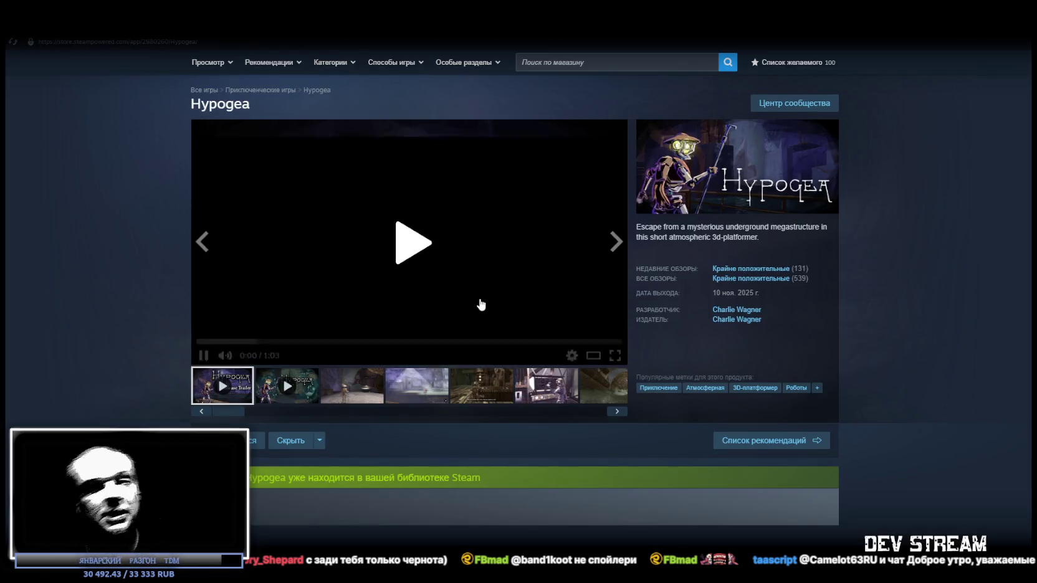
left_click(434, 242)
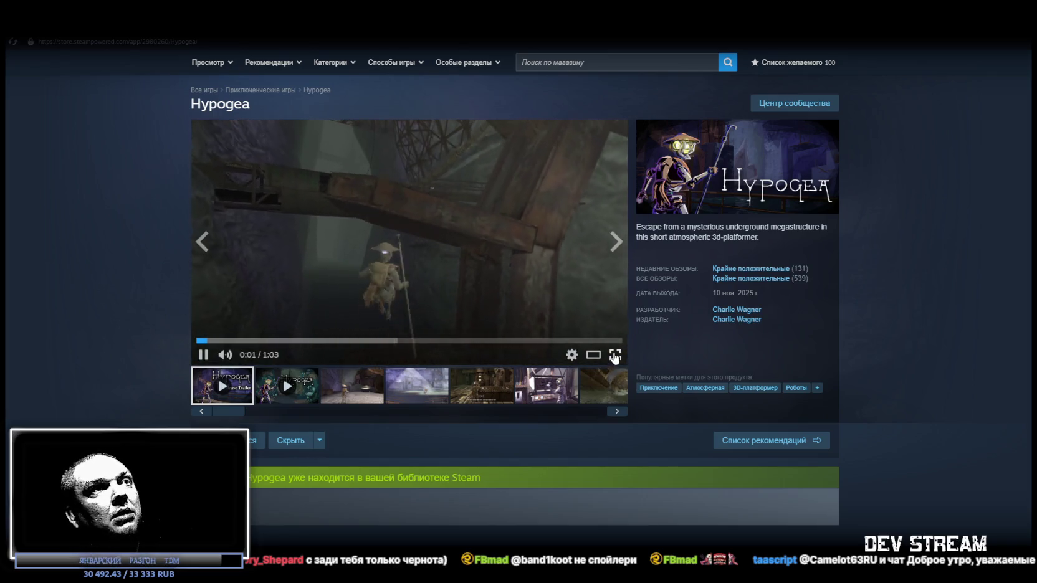
left_click(613, 352)
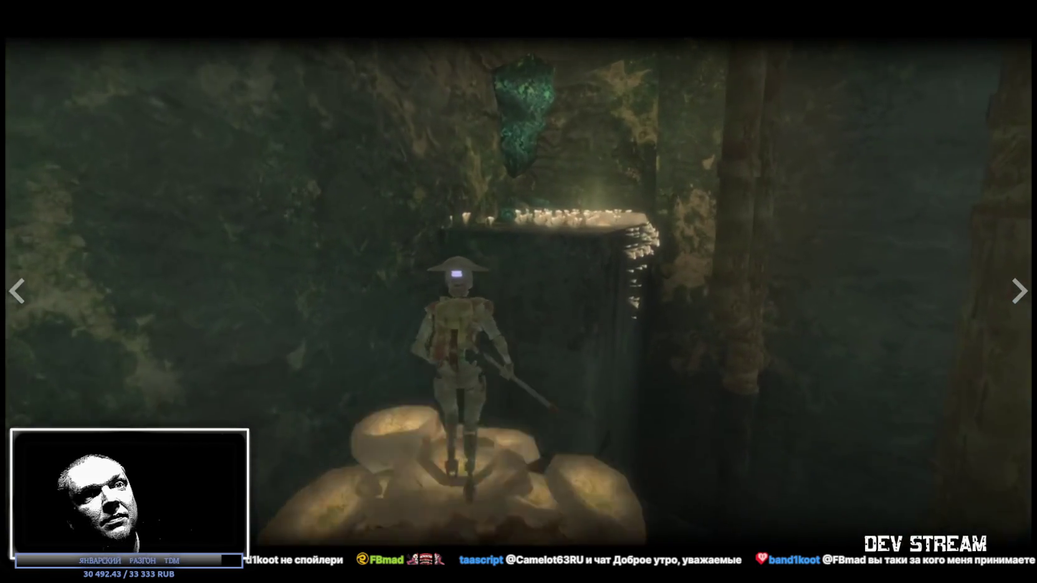
key("Escape")
key("space")
key("alt+Tab")
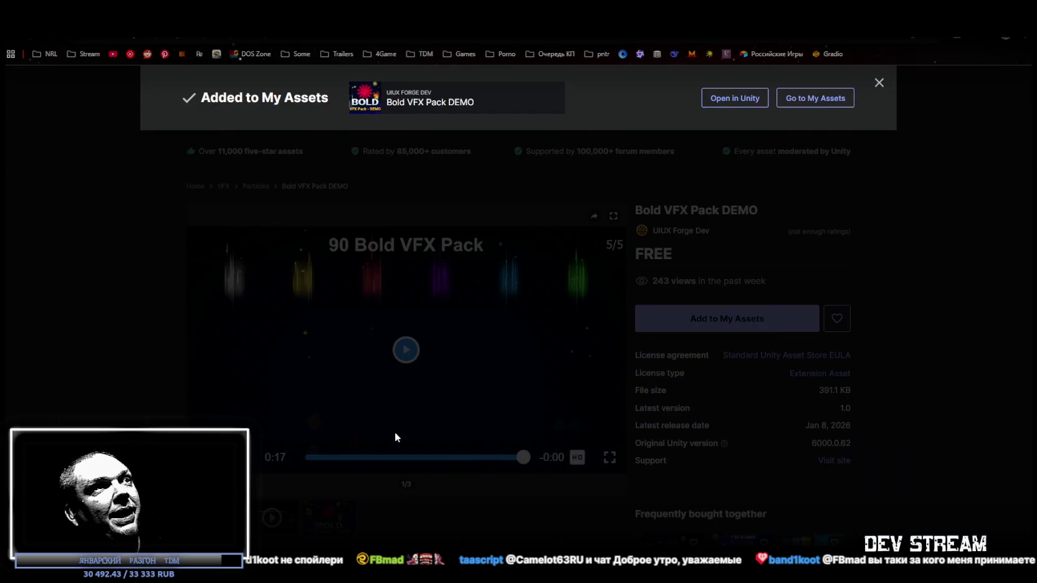
Step: Add Bold VFX Pack DEMO to My Assets, accepting the terms of service
left_click(935, 344)
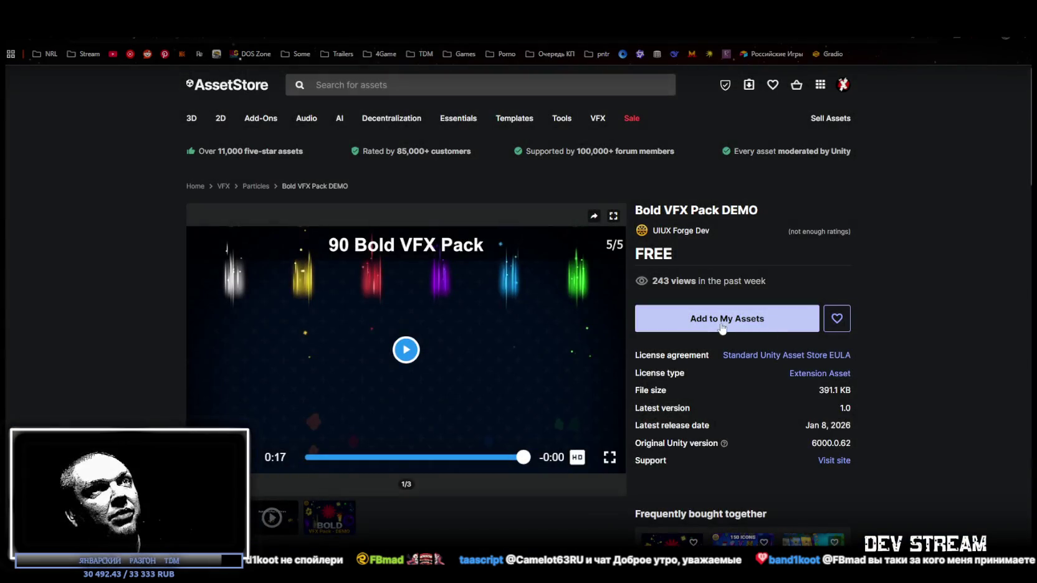
left_click(719, 325)
left_click(594, 383)
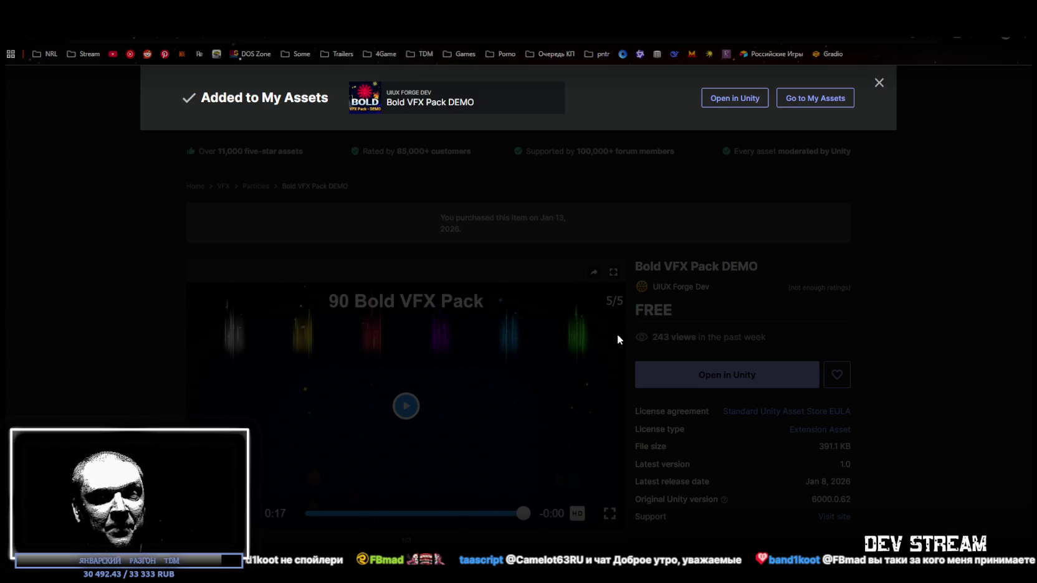
left_click(906, 358)
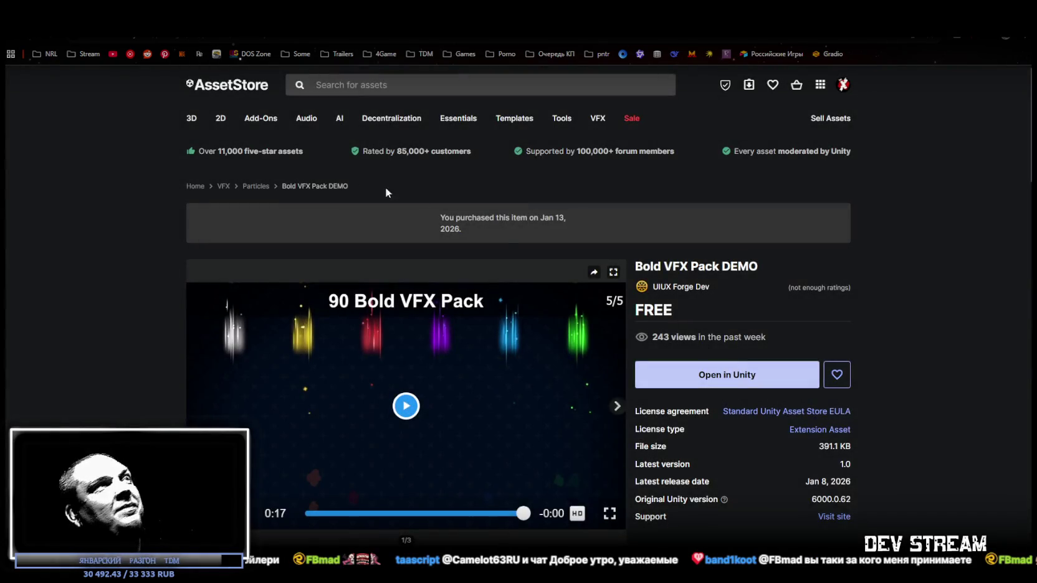
Step: Add the Flareback fantasy monster to My Assets, accepting the terms of service
key("alt+Left")
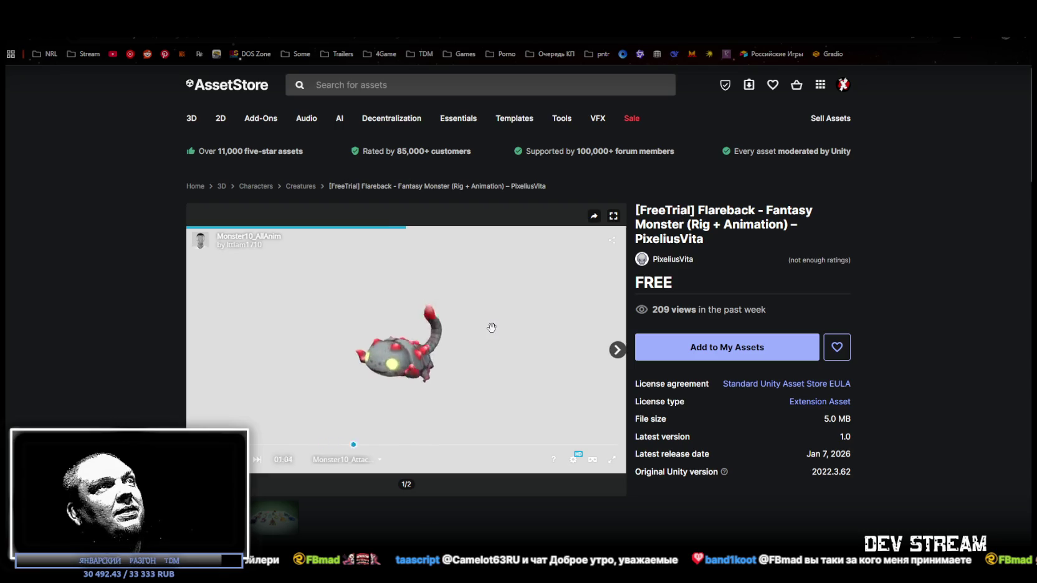
left_click(704, 345)
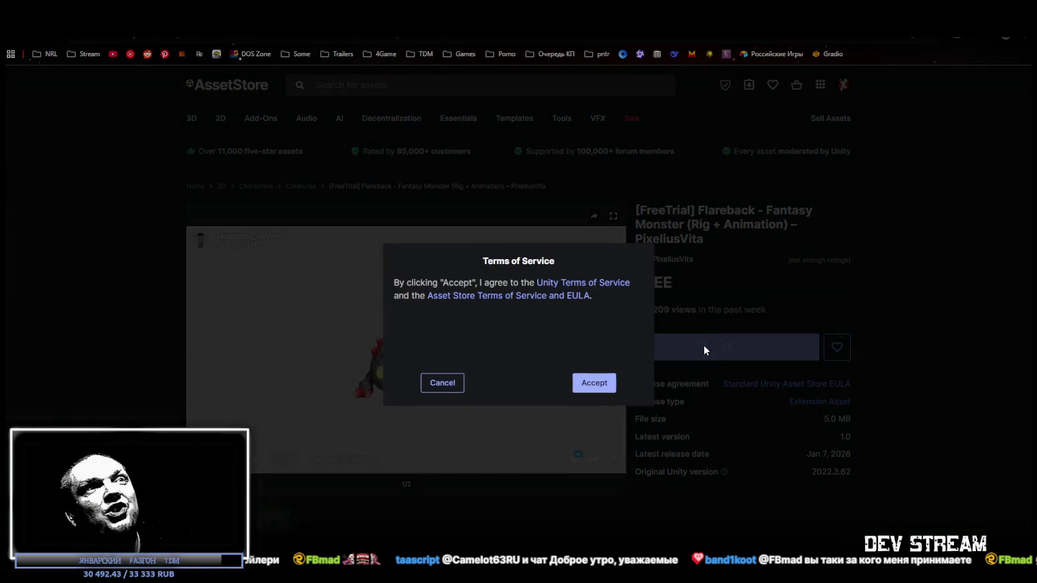
left_click(591, 389)
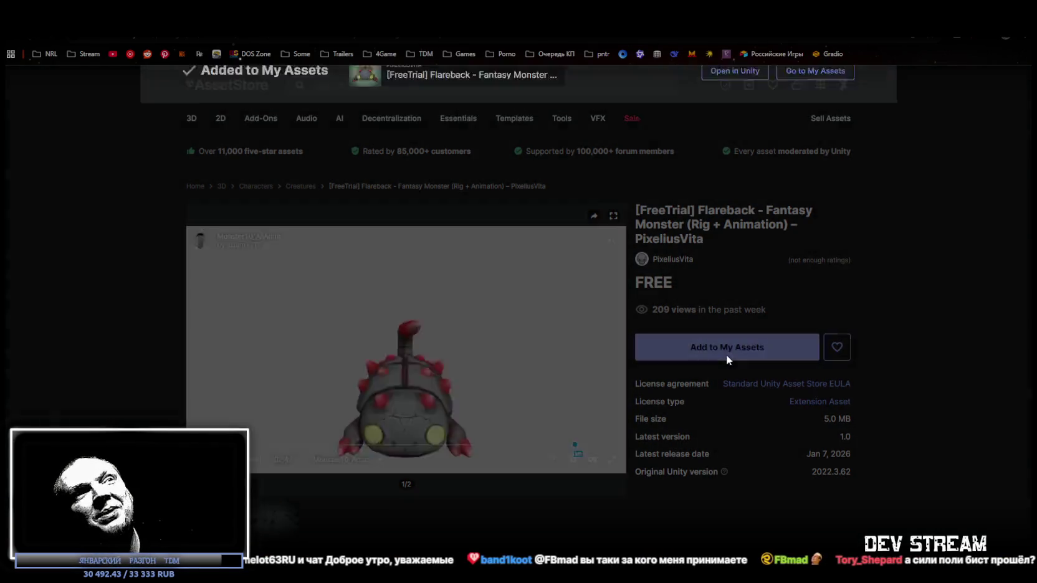
left_click(723, 352)
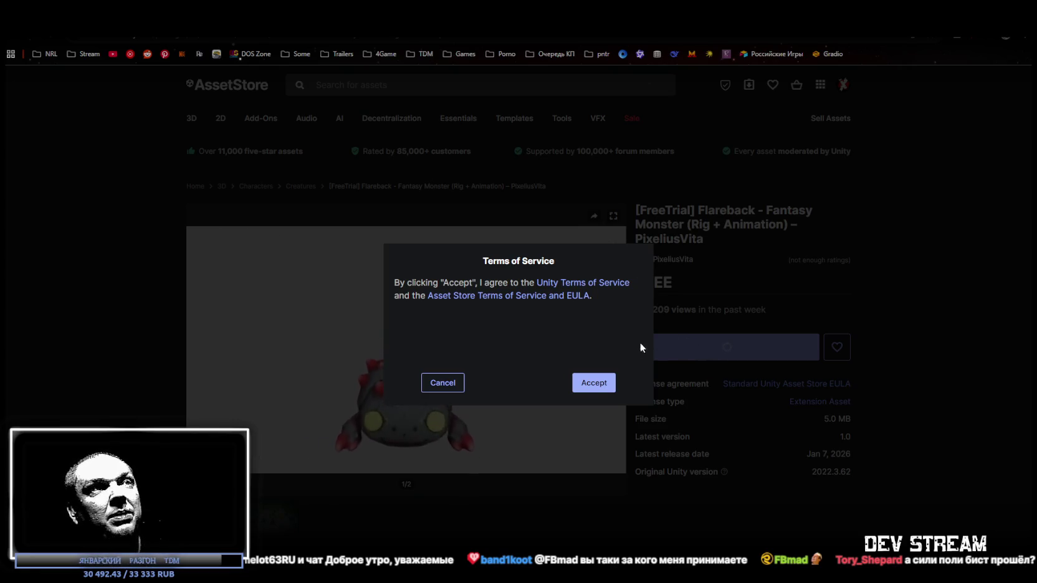
left_click(595, 384)
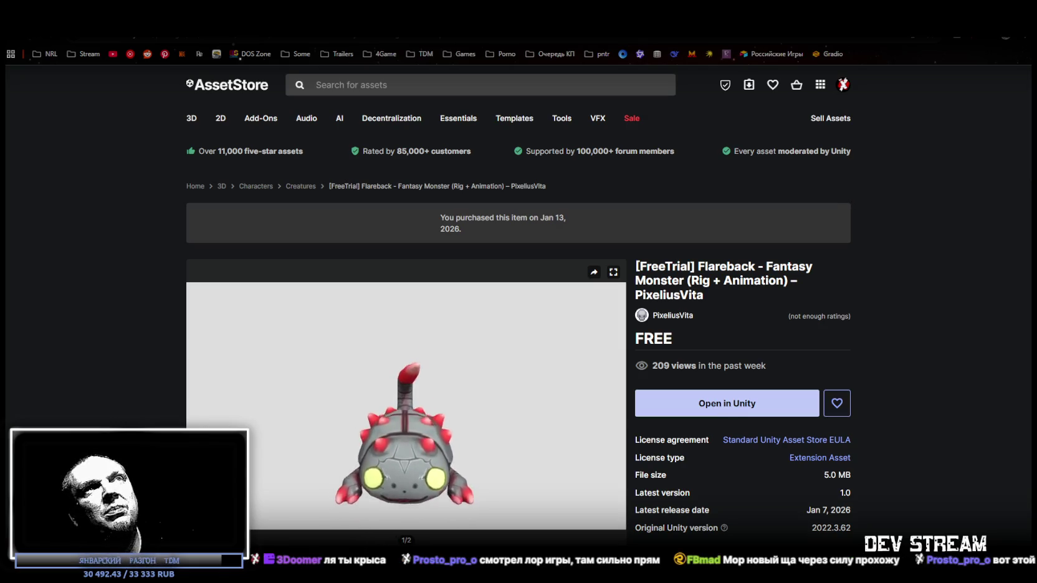
key("alt+Left")
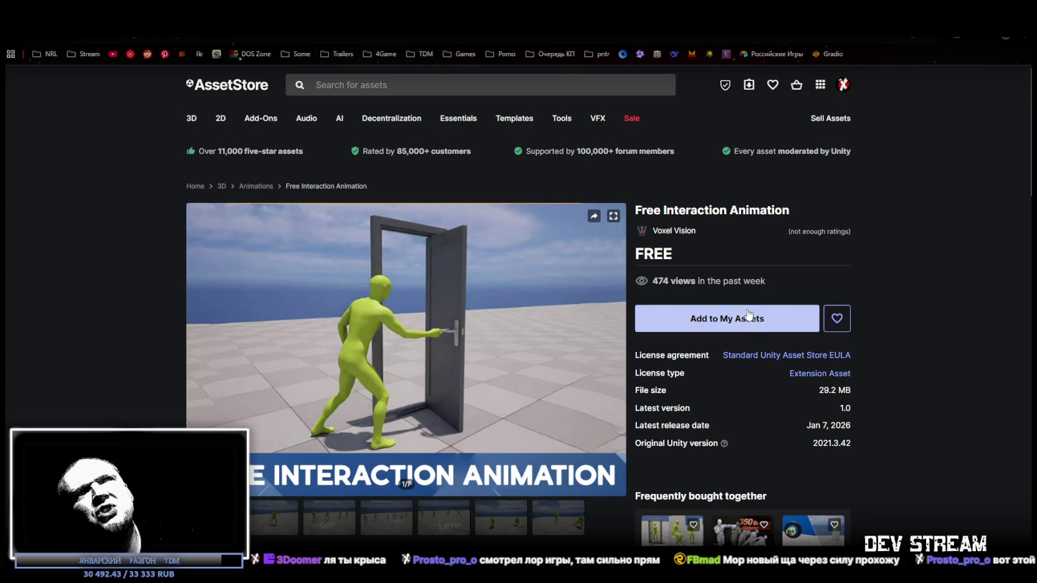
Step: Browse the Free Interaction Animation preview images up to the sixth one
left_click(288, 528)
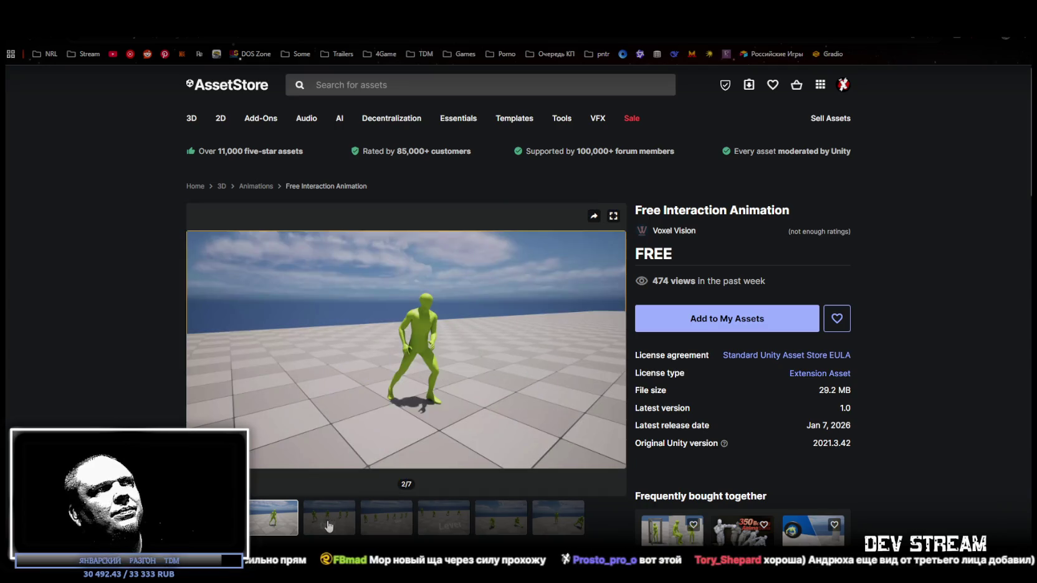
left_click(330, 524)
left_click(377, 520)
left_click(433, 521)
left_click(503, 521)
Step: Add Free Interaction Animation to My Assets, accepting the terms of service
left_click(698, 321)
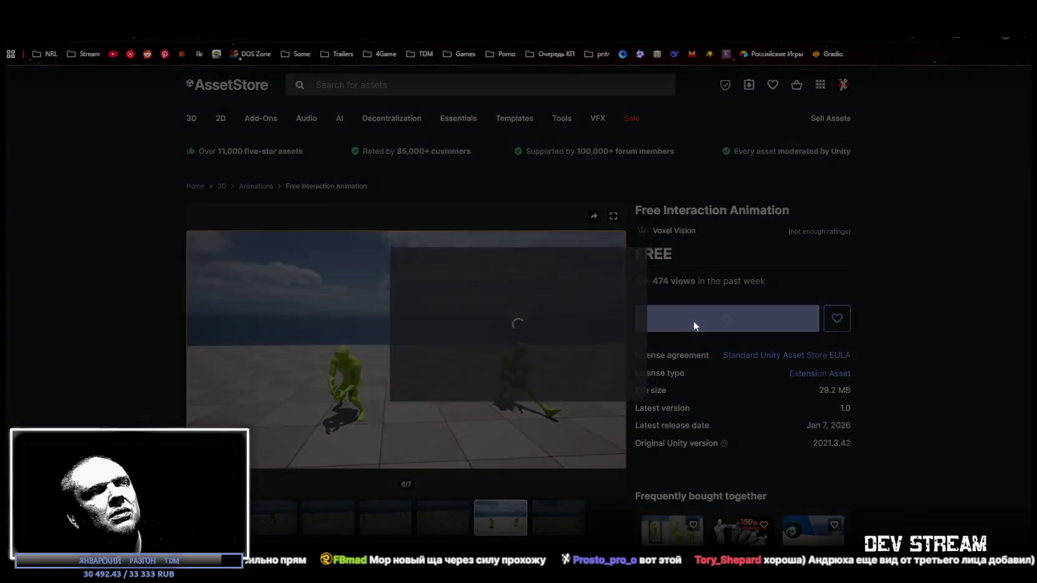
left_click(582, 381)
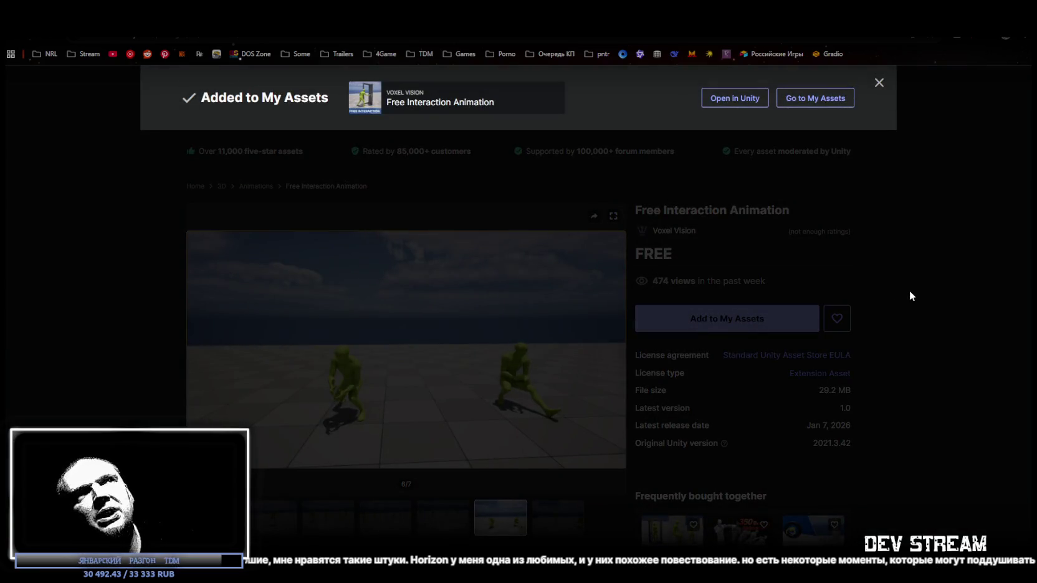
left_click(909, 292)
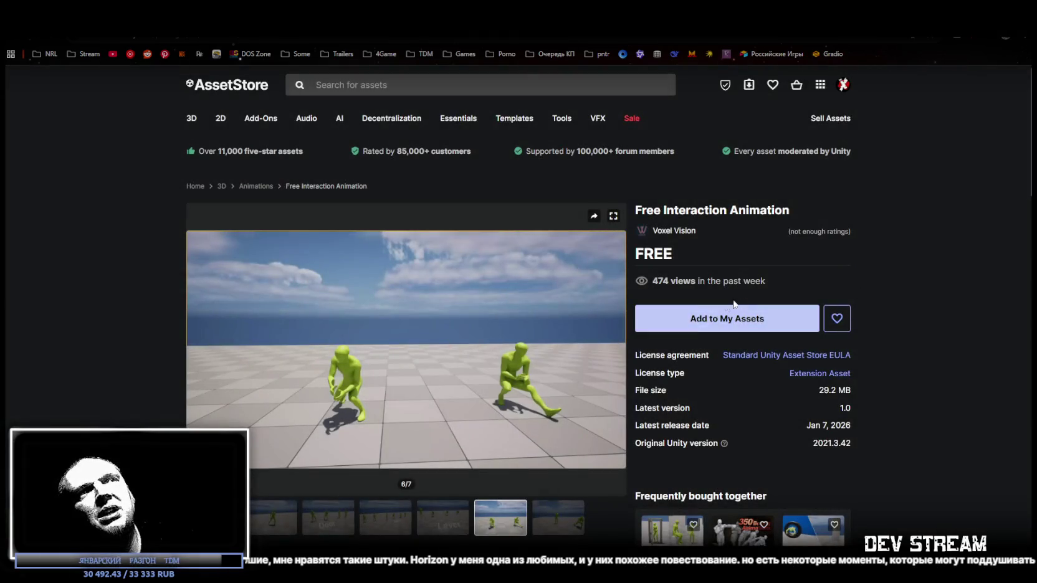
left_click(728, 329)
left_click(597, 382)
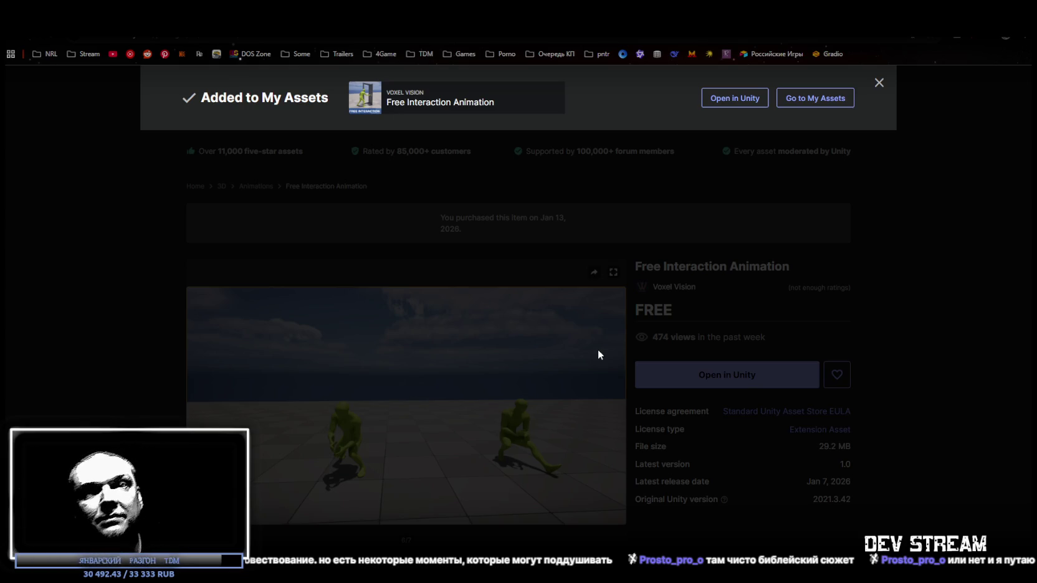
left_click(598, 351)
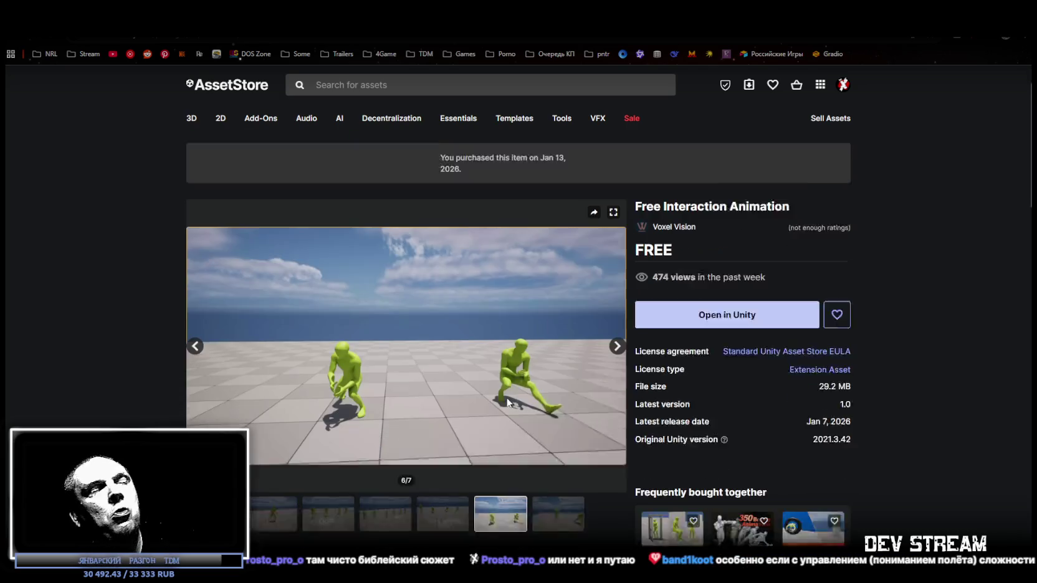
Step: View the last and Lever preview images, then go to the Viking music page
scroll(536, 405, "down", 2)
left_click(554, 475)
left_click(432, 477)
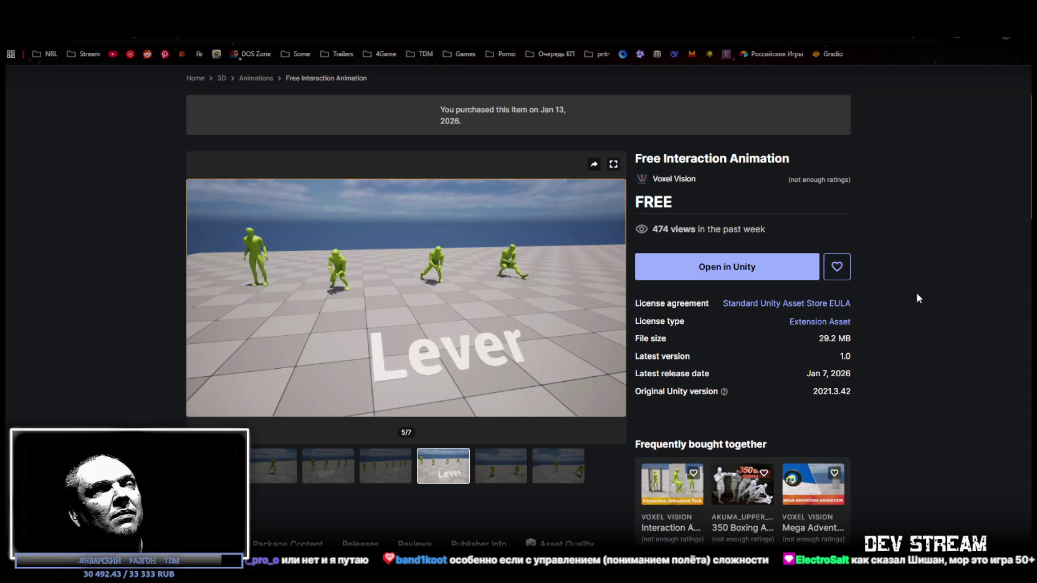
key("alt+Left")
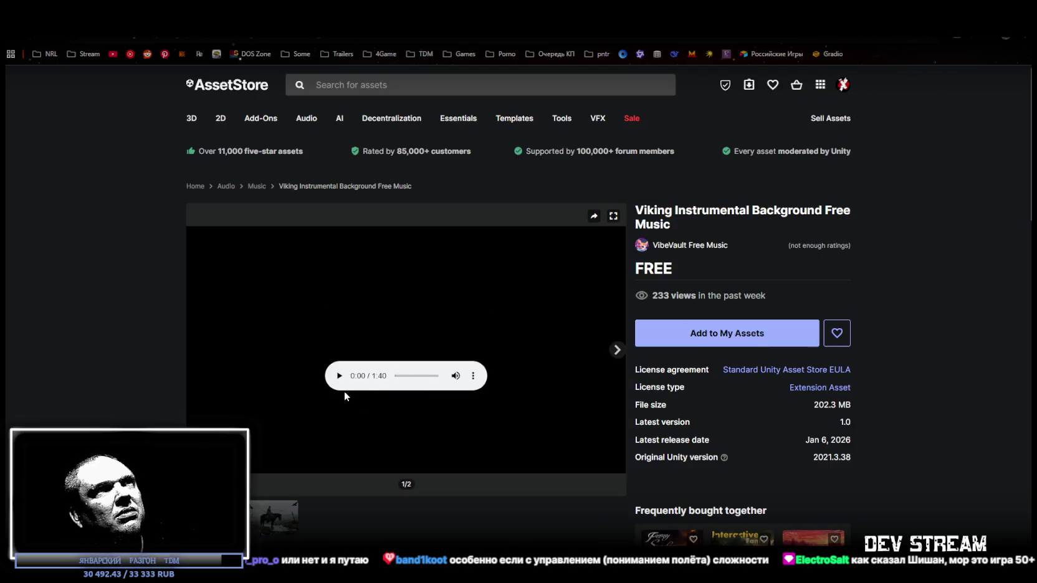
Step: Close the finished asset pages, including the Scori monster tab
left_click_drag(672, 216, 783, 217)
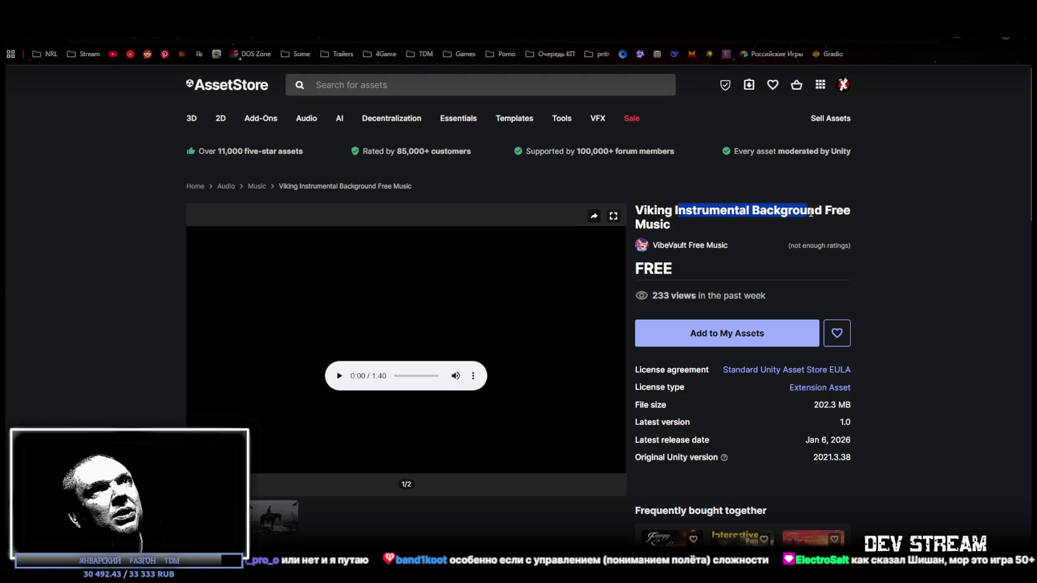
key("alt+Right")
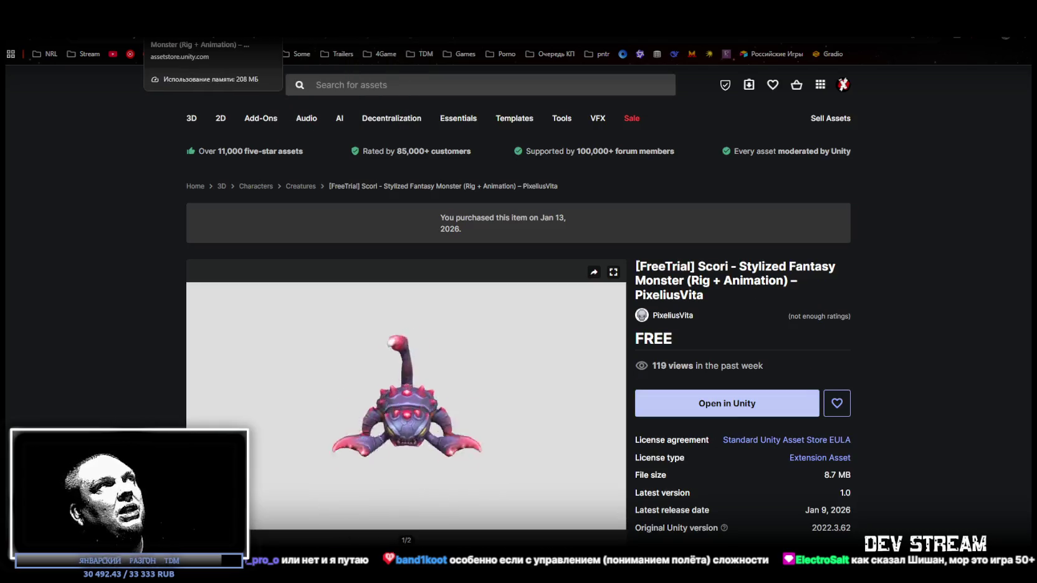
key("ctrl+w")
key("ctrl+w")
key("ctrl+w")
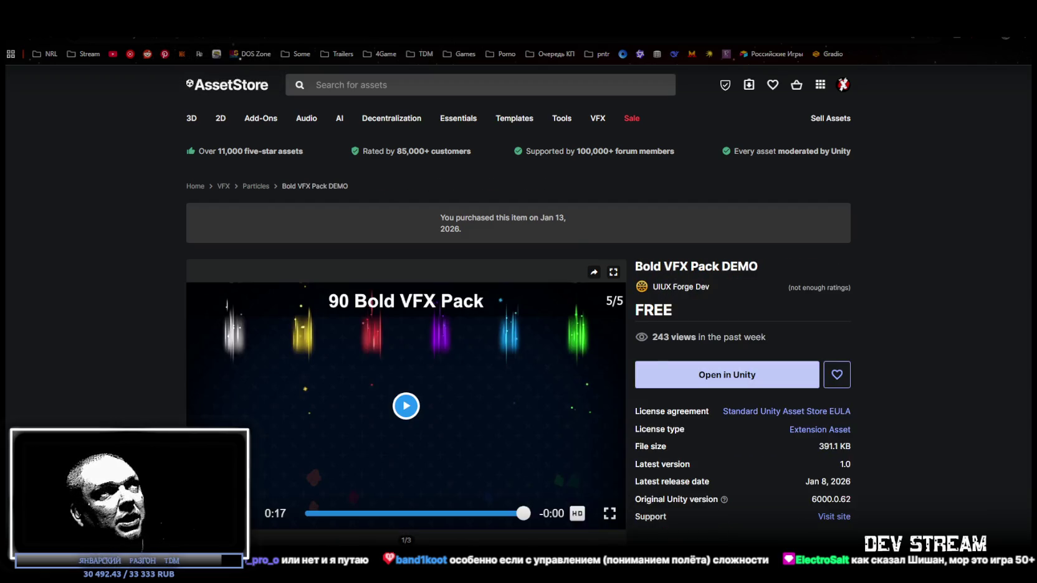
key("ctrl+w")
key("ctrl+w")
key("ctrl+w")
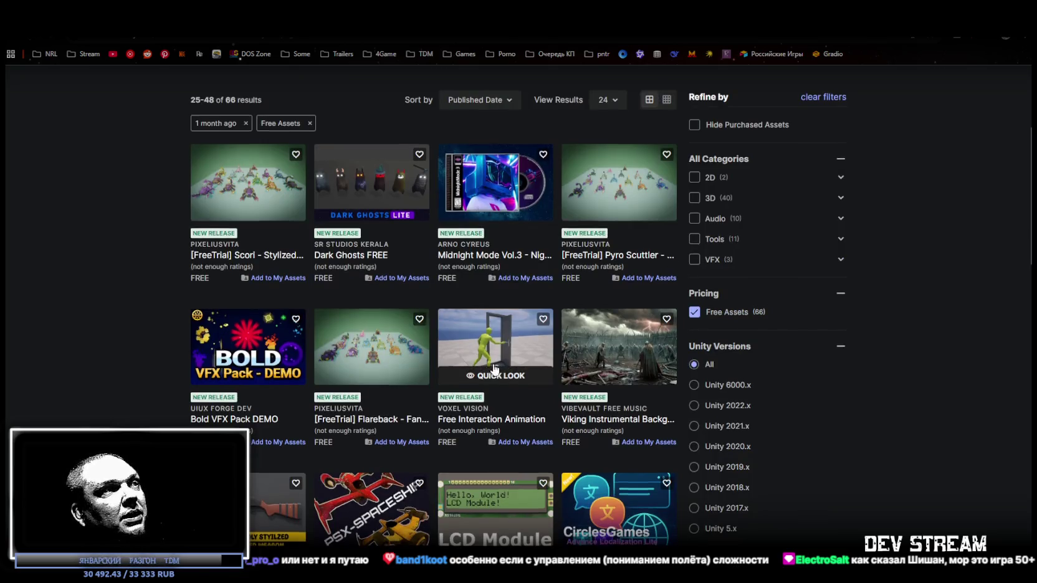
Step: Scroll through the free-assets results grid to review the purchased packs
scroll(492, 324, "down", 3)
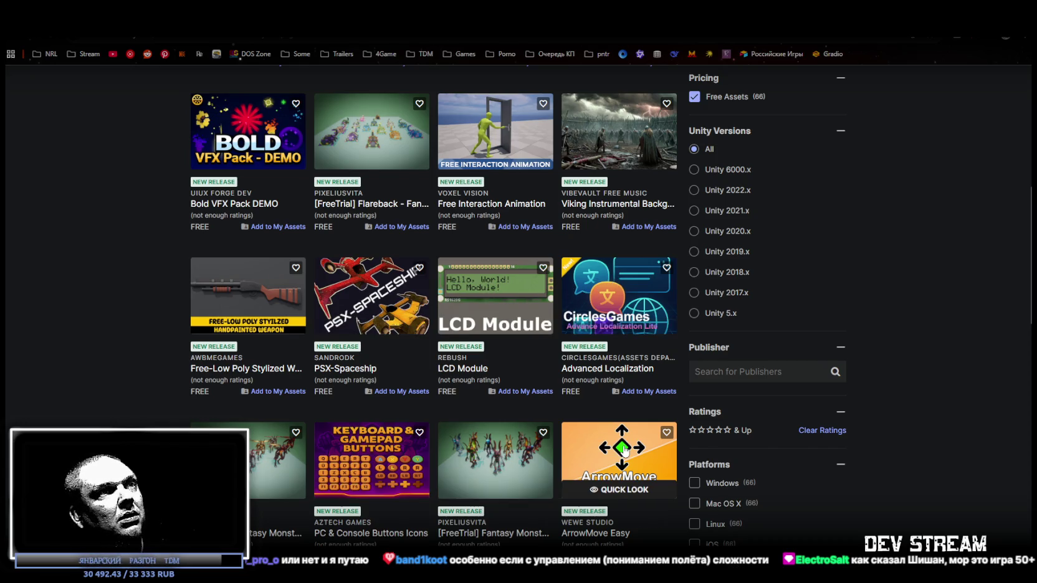
scroll(575, 493, "down", 1)
scroll(575, 492, "down", 3)
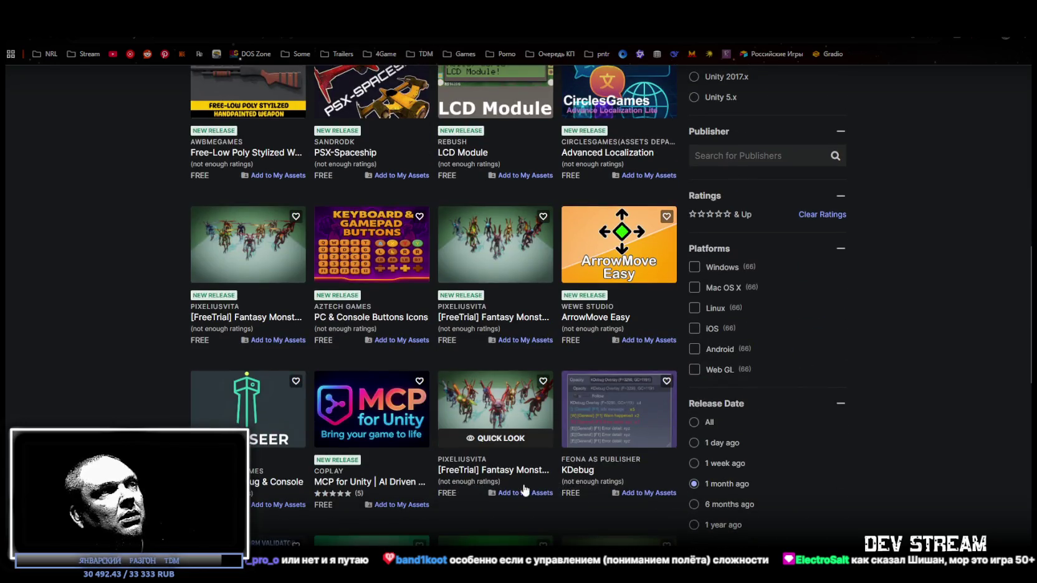
scroll(530, 491, "down", 2)
scroll(521, 492, "up", 1)
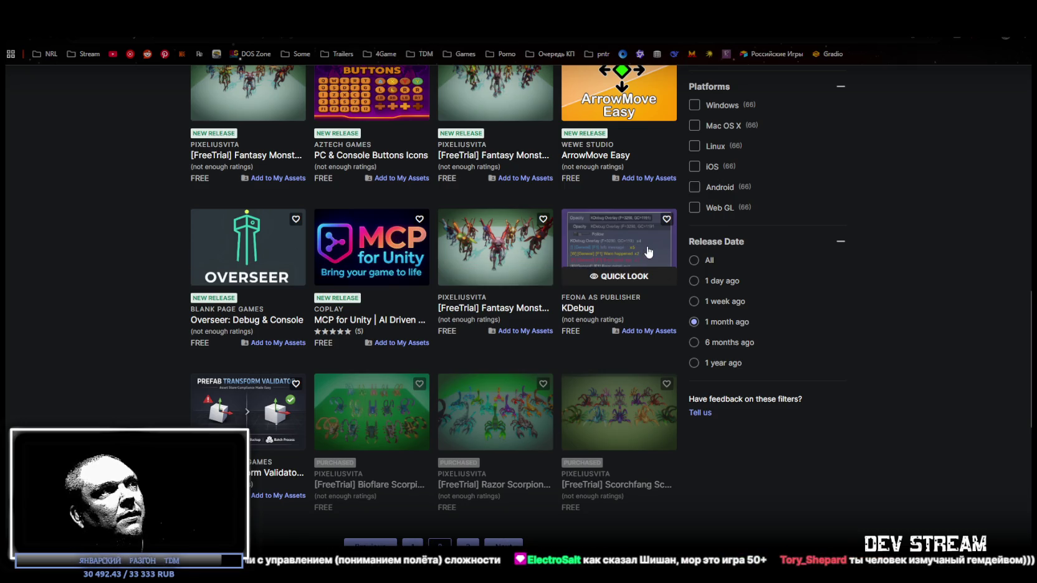
mouse_move(495, 411)
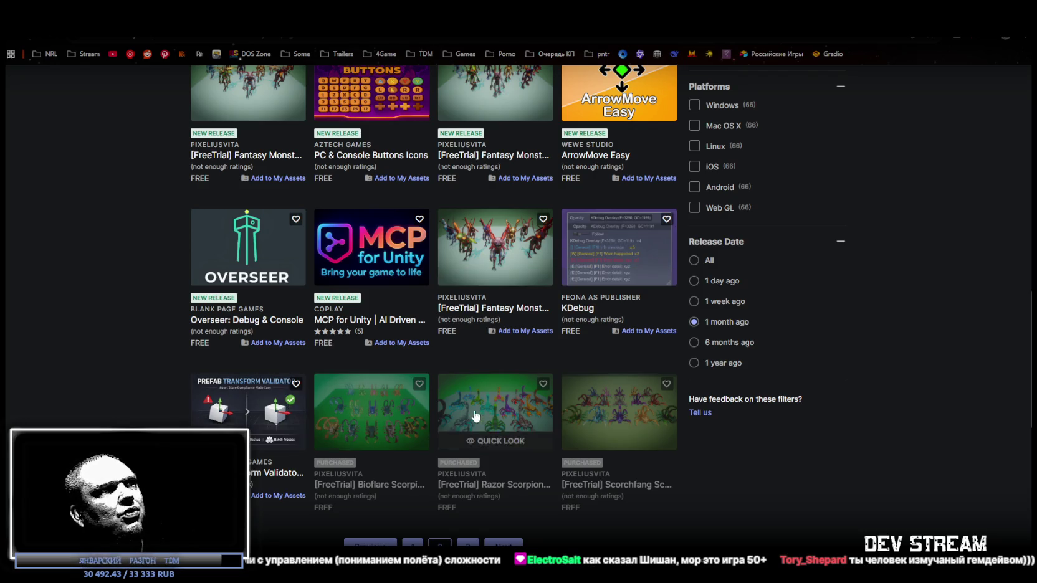
scroll(468, 416, "up", 5)
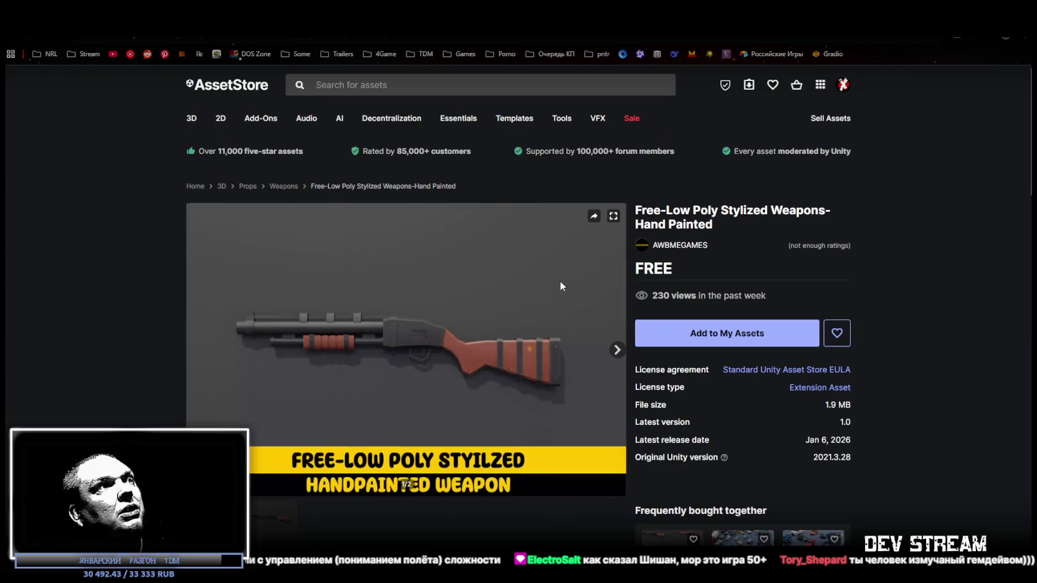
Step: Look through the PSX-Spaceship preview images up to the front view
left_click(269, 532)
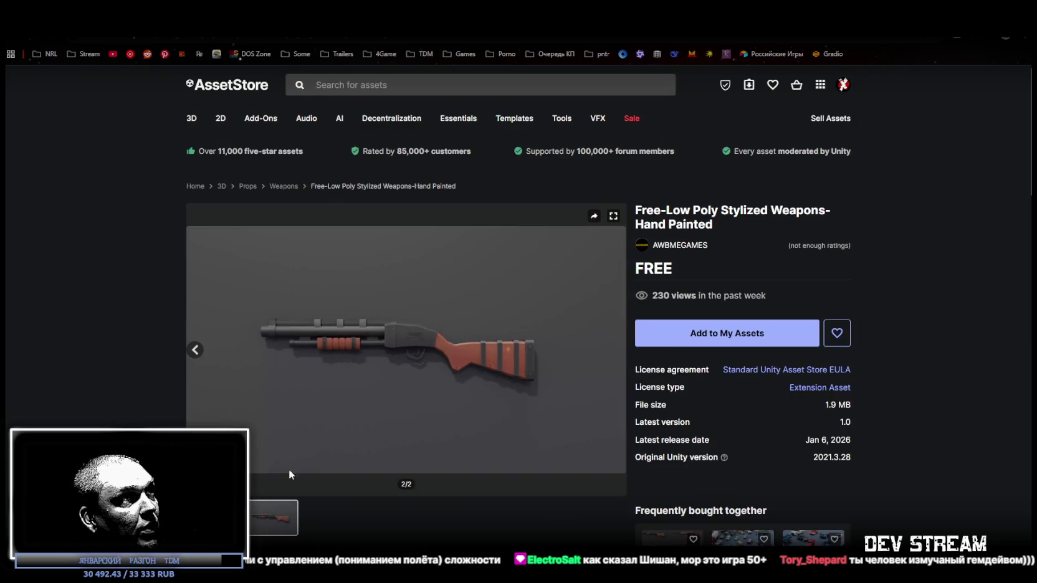
key("Left")
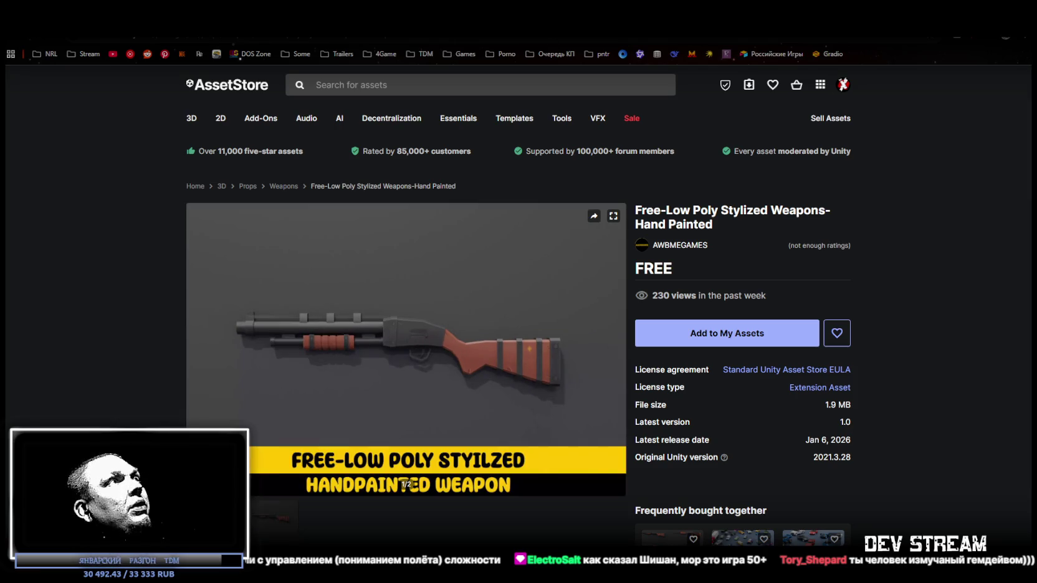
key("alt+Left")
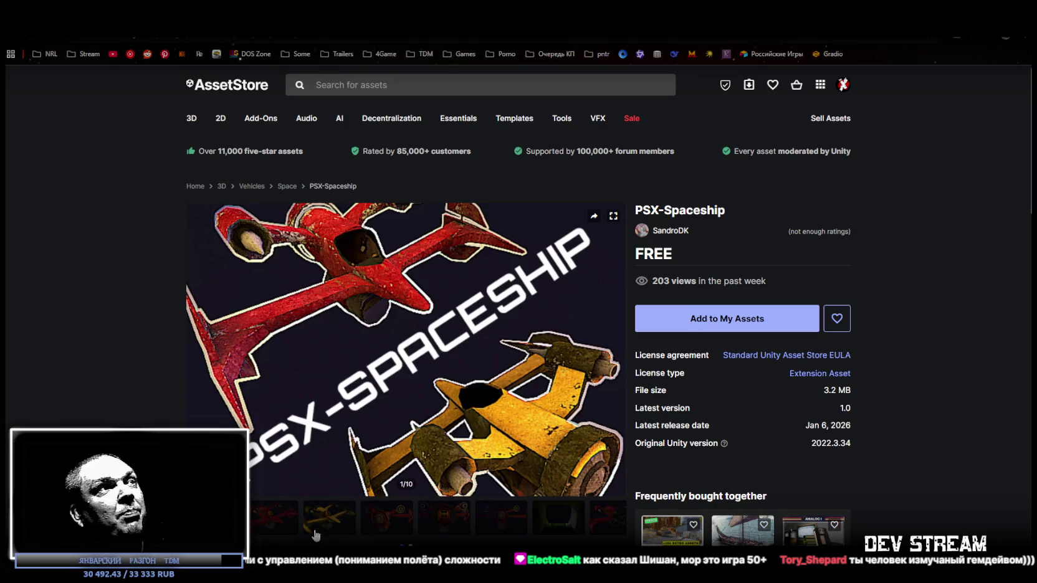
left_click(351, 526)
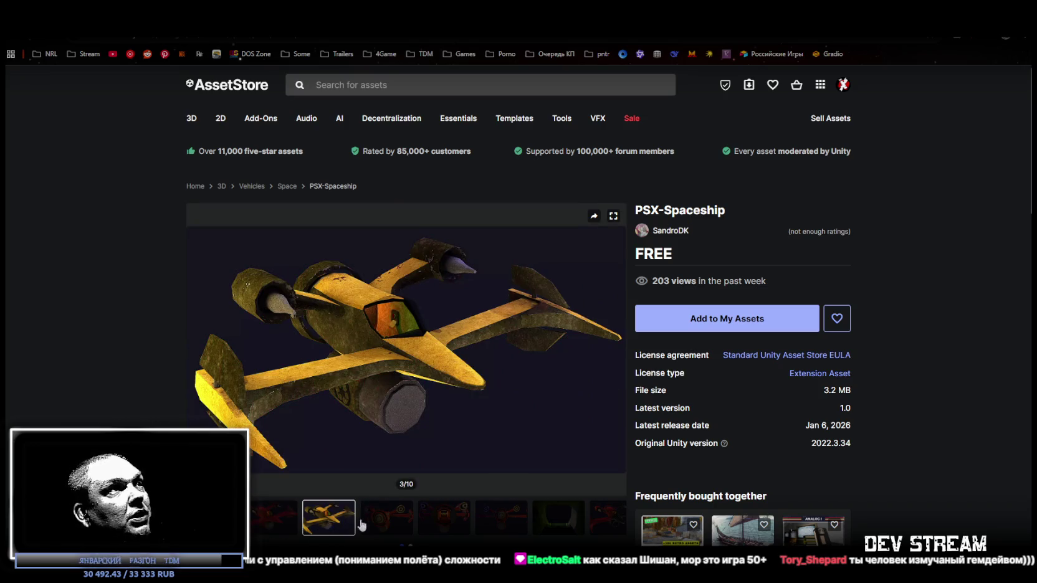
left_click(380, 525)
left_click(431, 529)
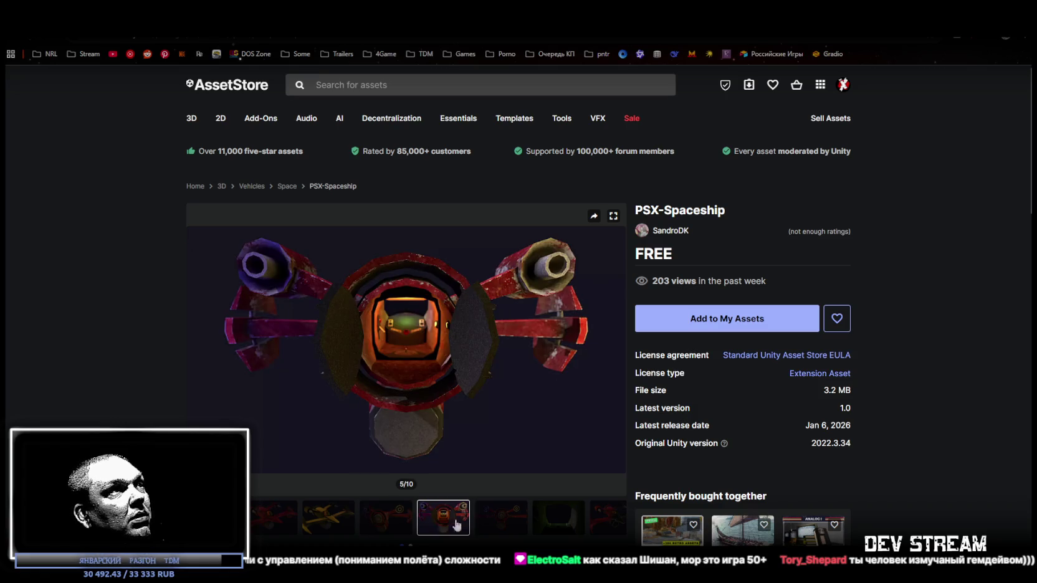
left_click(492, 525)
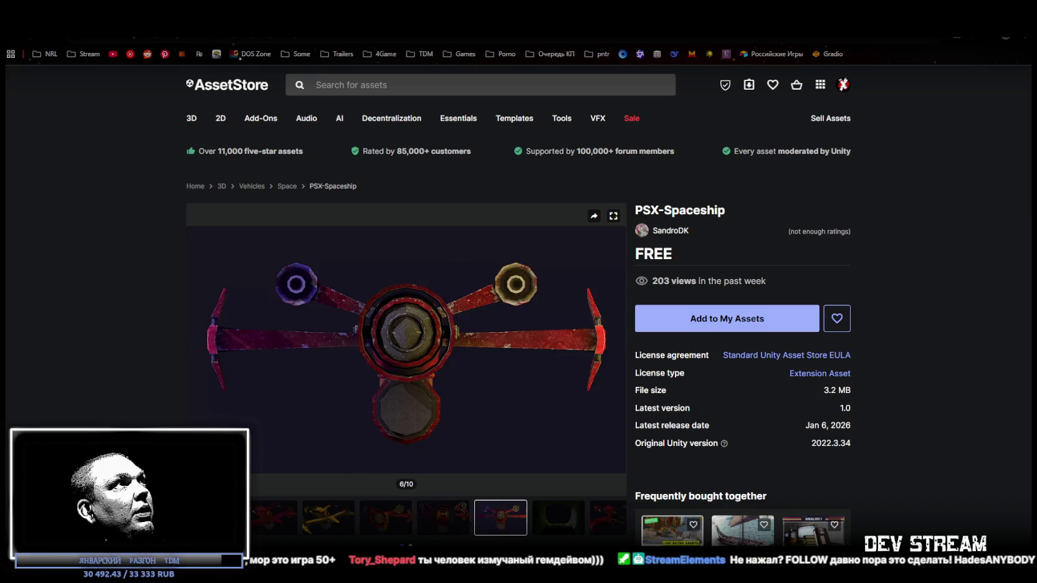
Step: Look through the LCD Module previews, including the TEMP/HUMI and 20x2 character renders
key("ctrl+Tab")
left_click(383, 527)
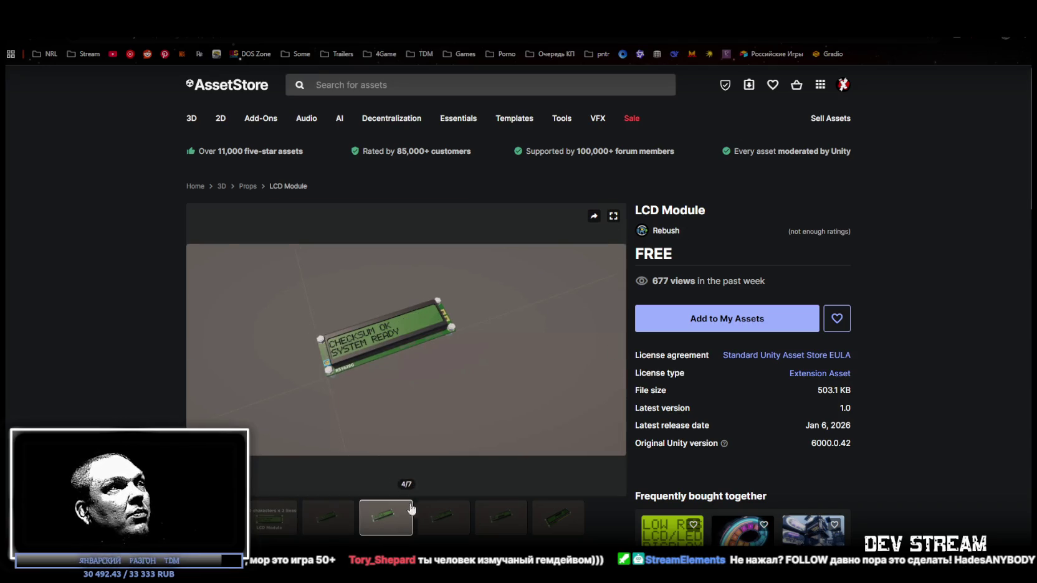
left_click(448, 518)
left_click(509, 522)
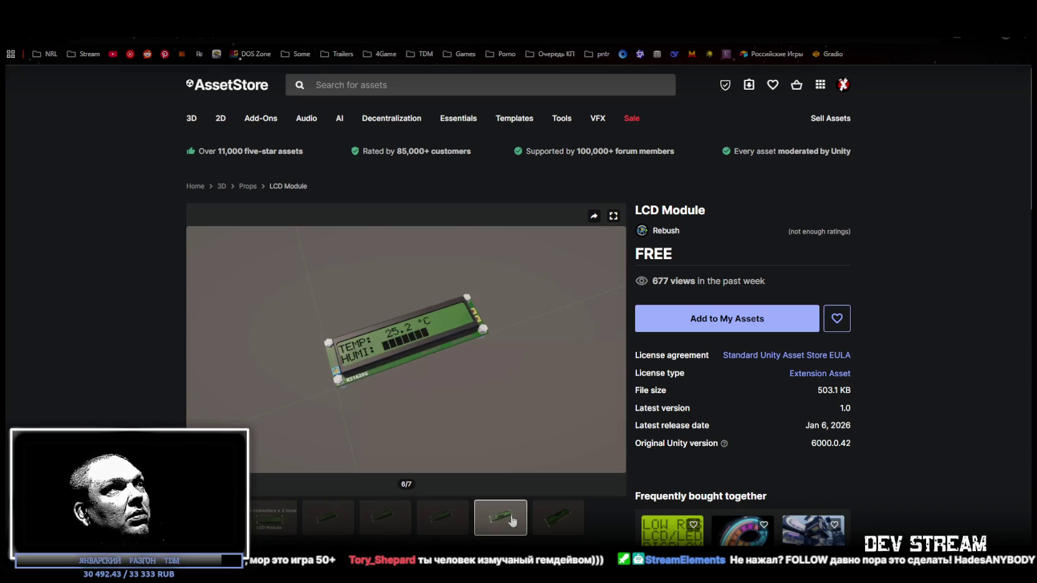
left_click(563, 524)
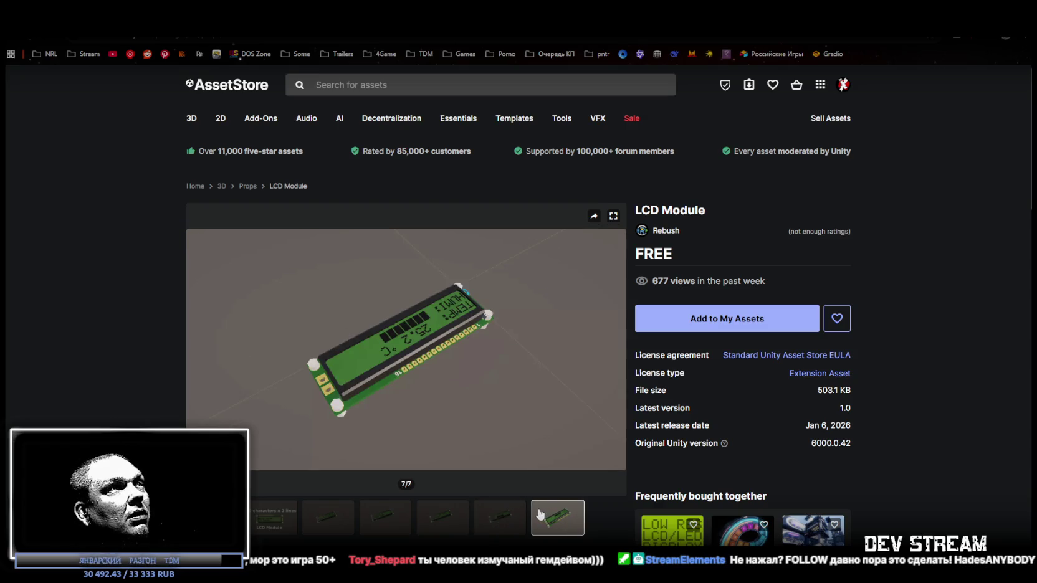
left_click(501, 520)
left_click(440, 523)
left_click(343, 526)
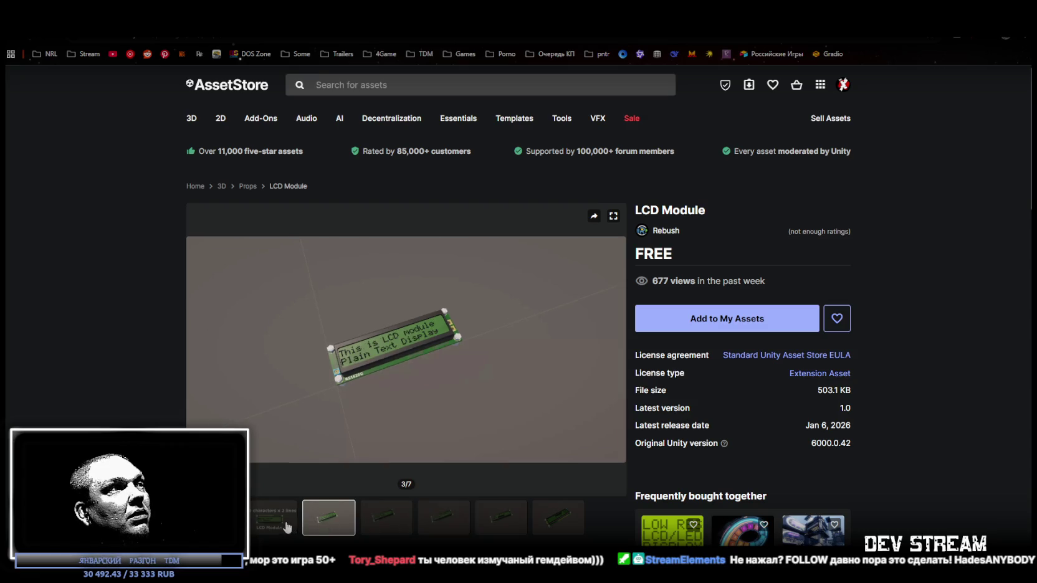
left_click(271, 526)
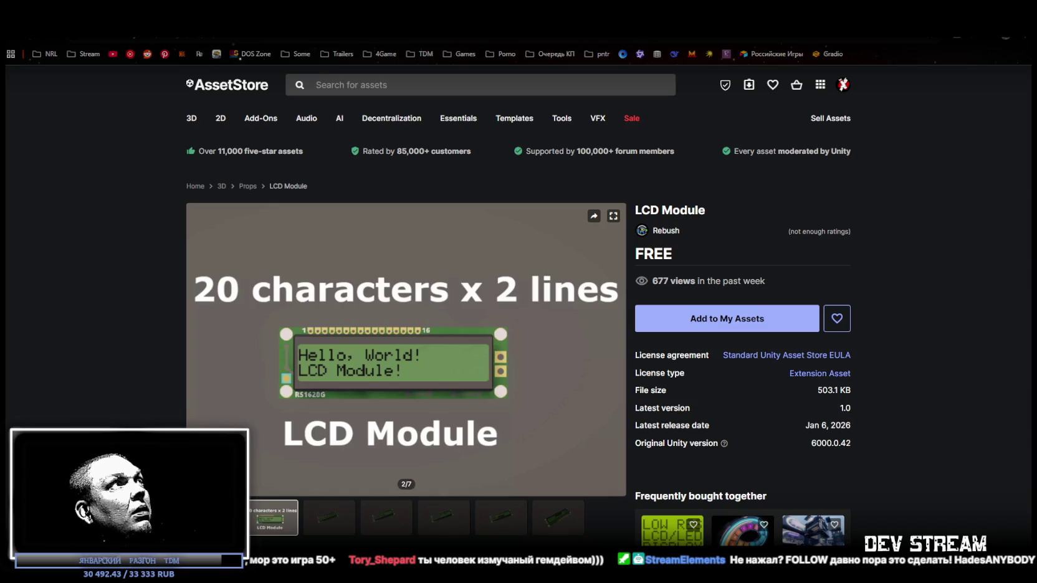
Step: Start adding Fantasy Monster 09 to My Assets and agree to the terms
key("alt+Left")
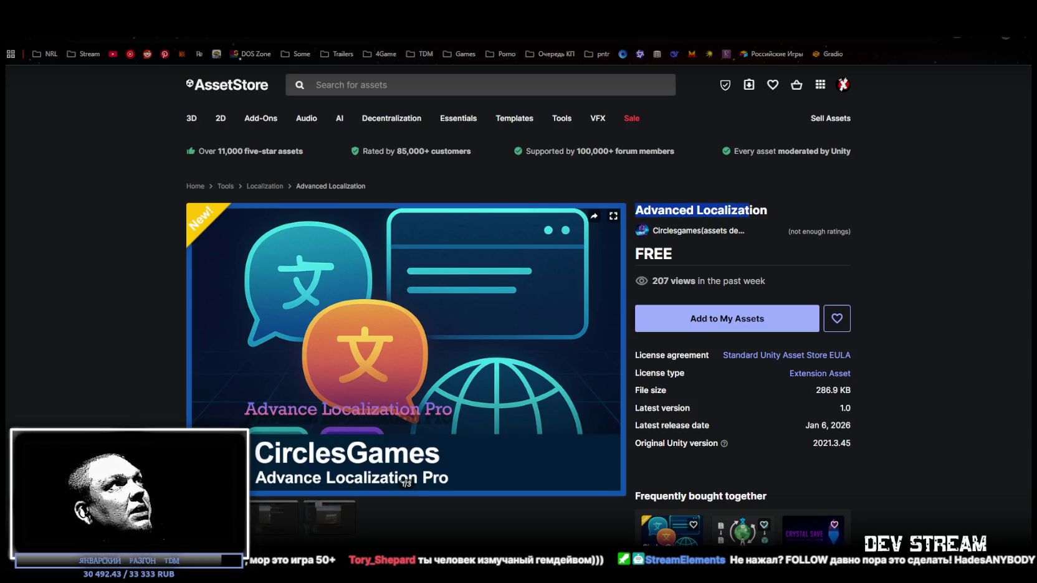
key("alt+Left")
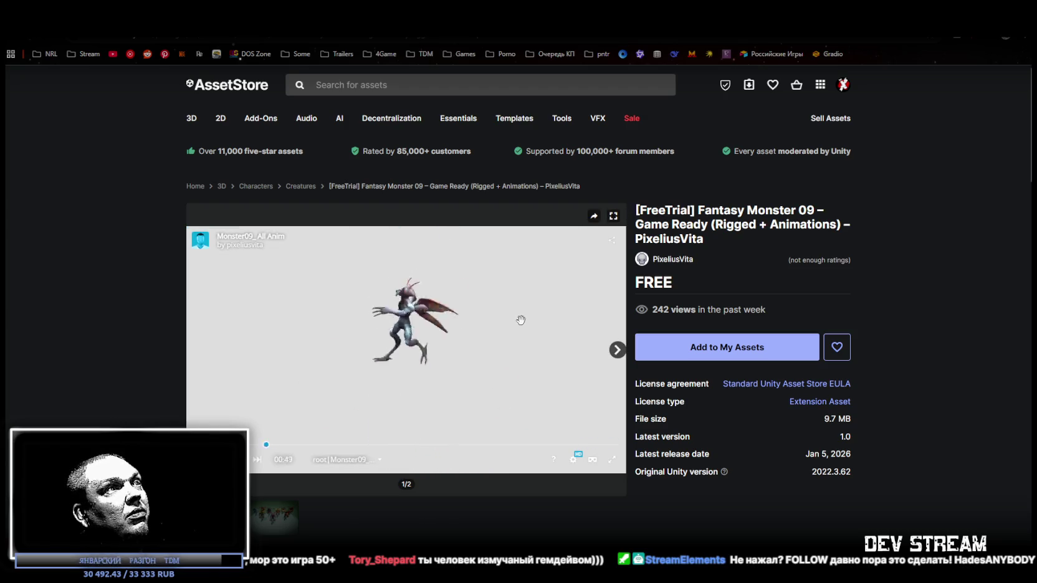
left_click(733, 349)
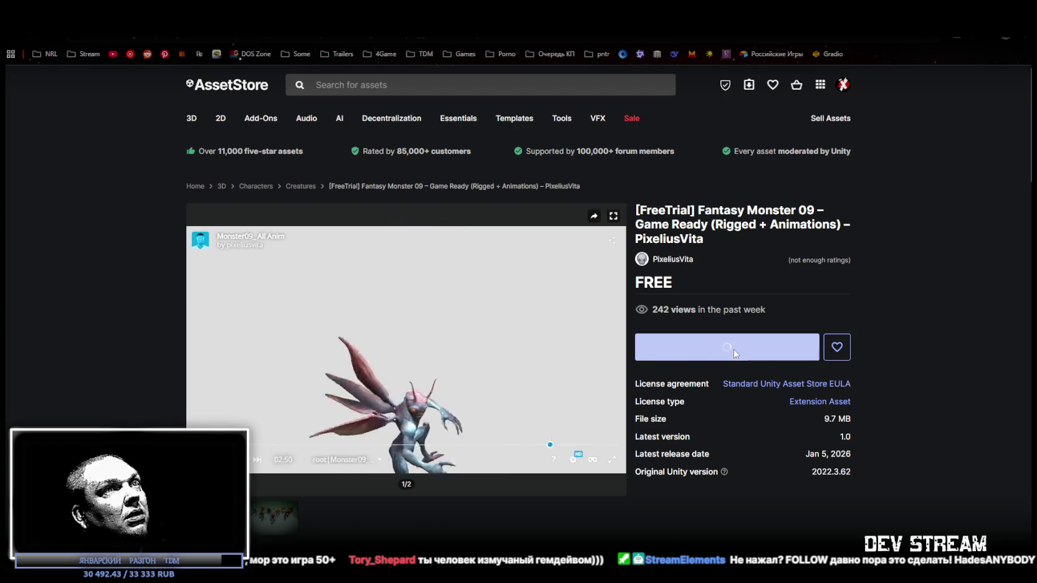
left_click(599, 390)
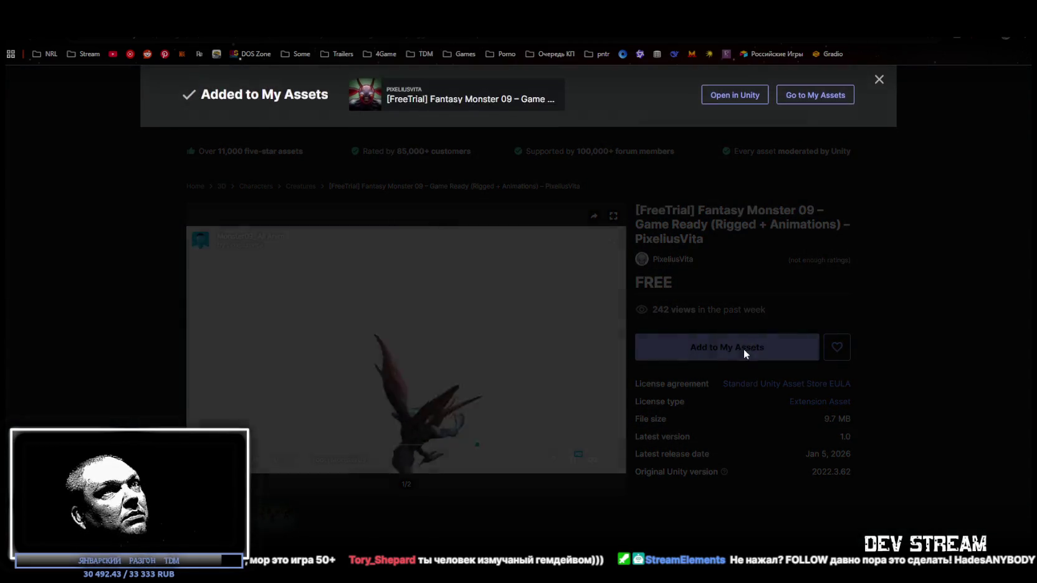
Step: Finish adding Fantasy Monster 09 with the terms accepted, and cancel the Open in Unity prompt
left_click(741, 347)
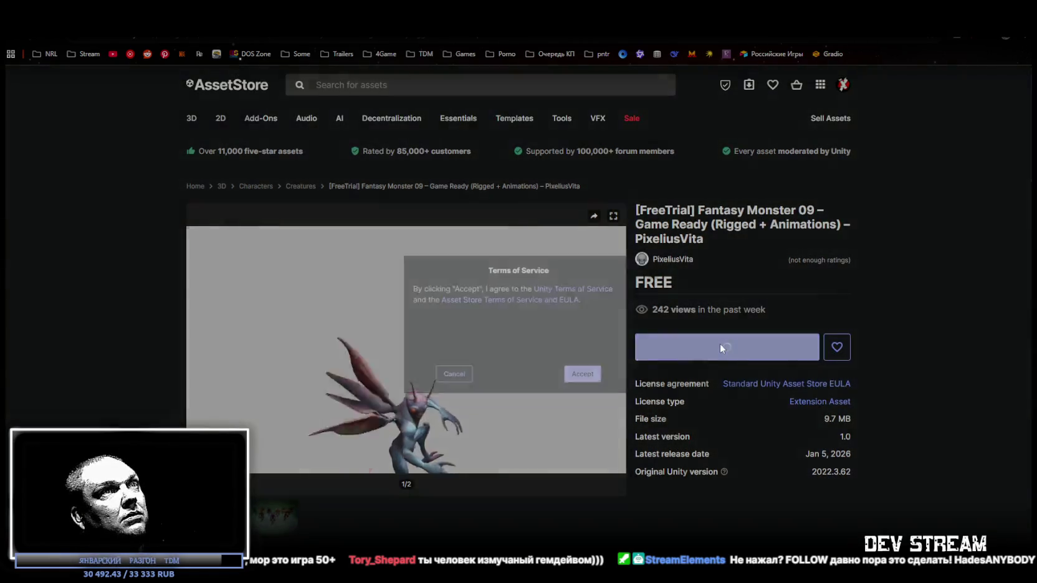
left_click(608, 387)
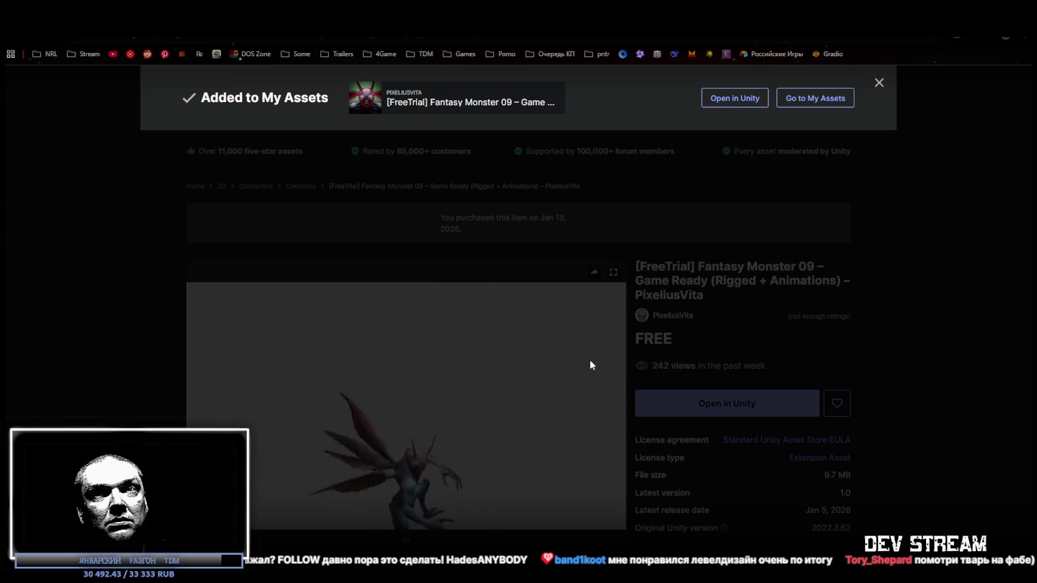
left_click(588, 356)
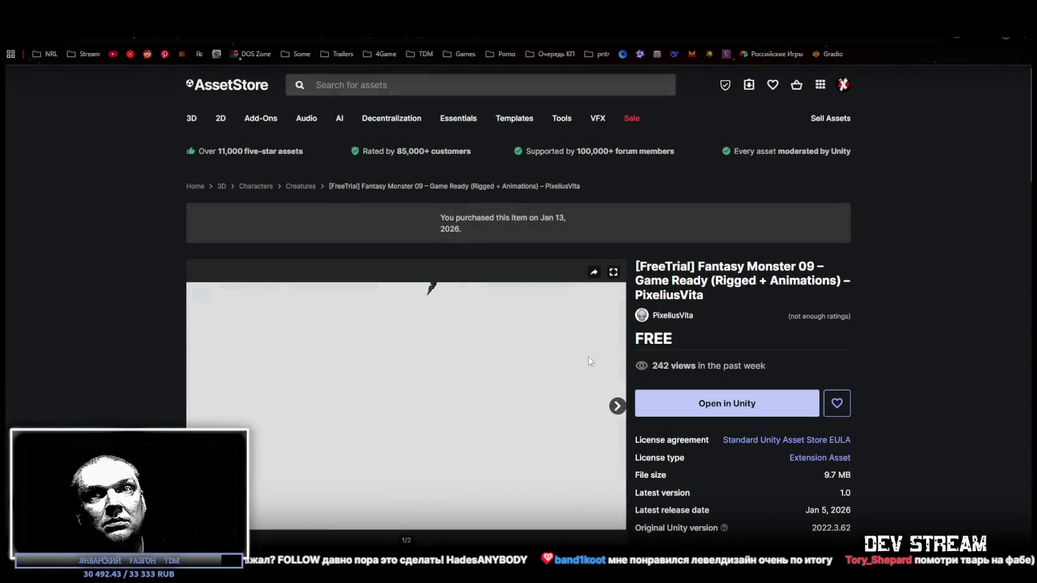
left_click(735, 405)
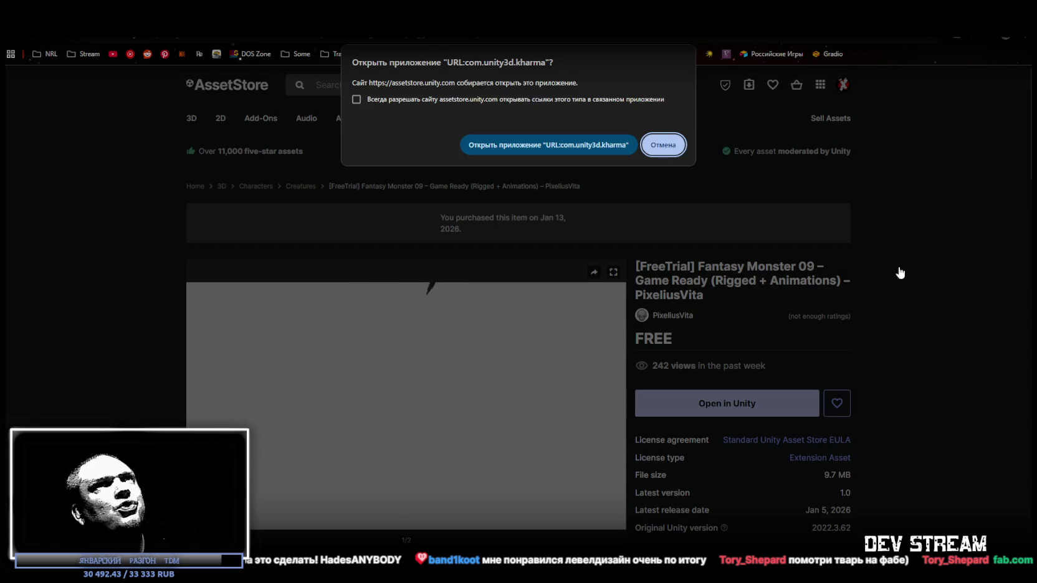
left_click(670, 151)
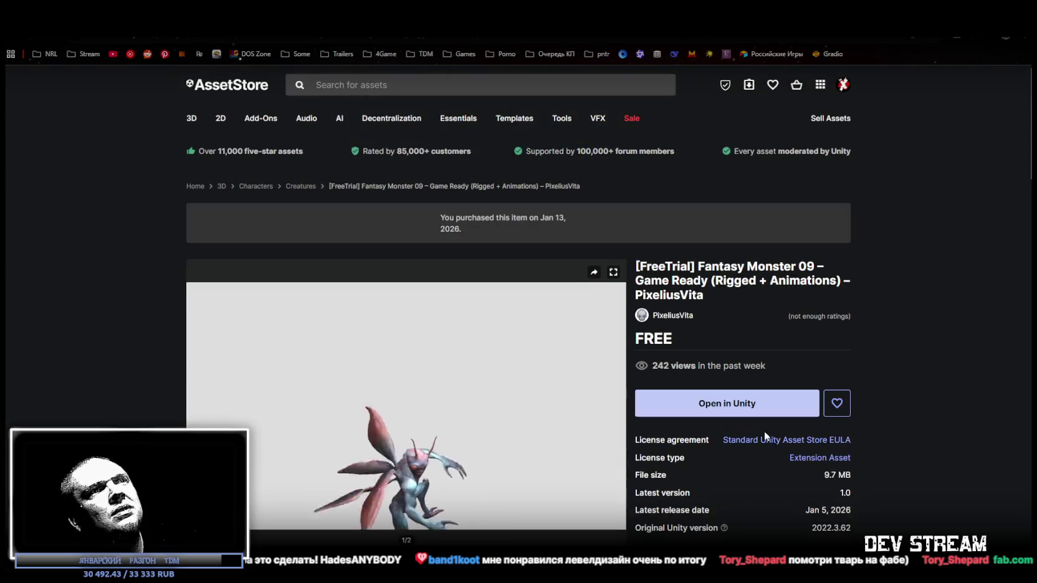
key("ctrl+Tab")
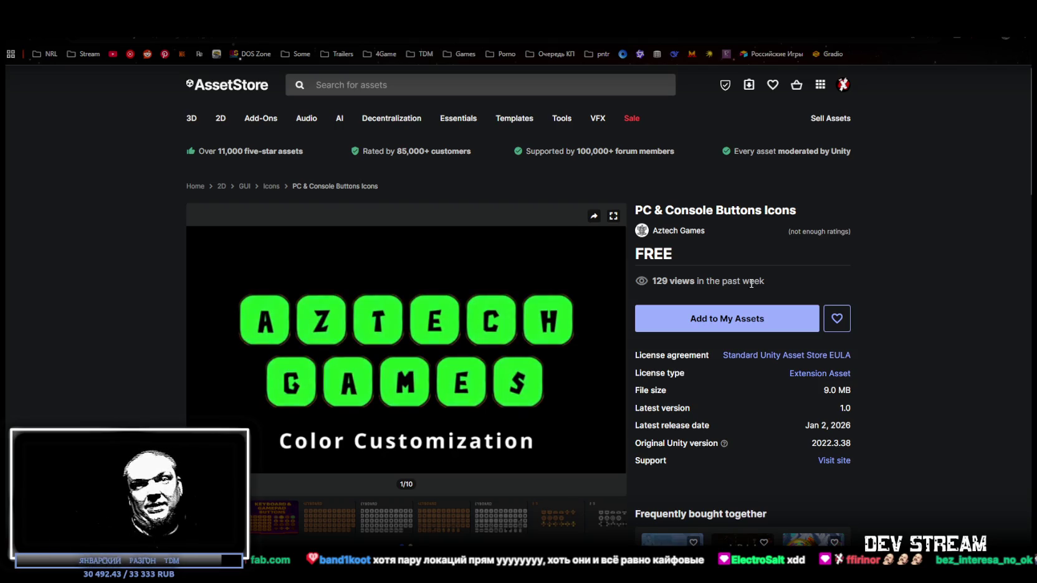
Step: Add PC & Console Buttons Icons to My Assets, accepting the terms and closing the banner
left_click(785, 319)
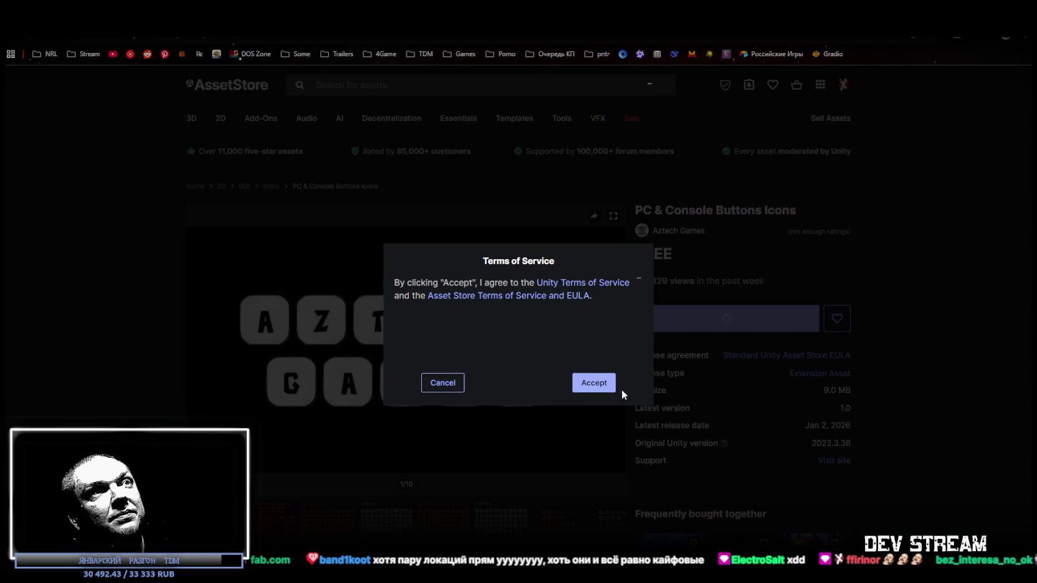
left_click(609, 386)
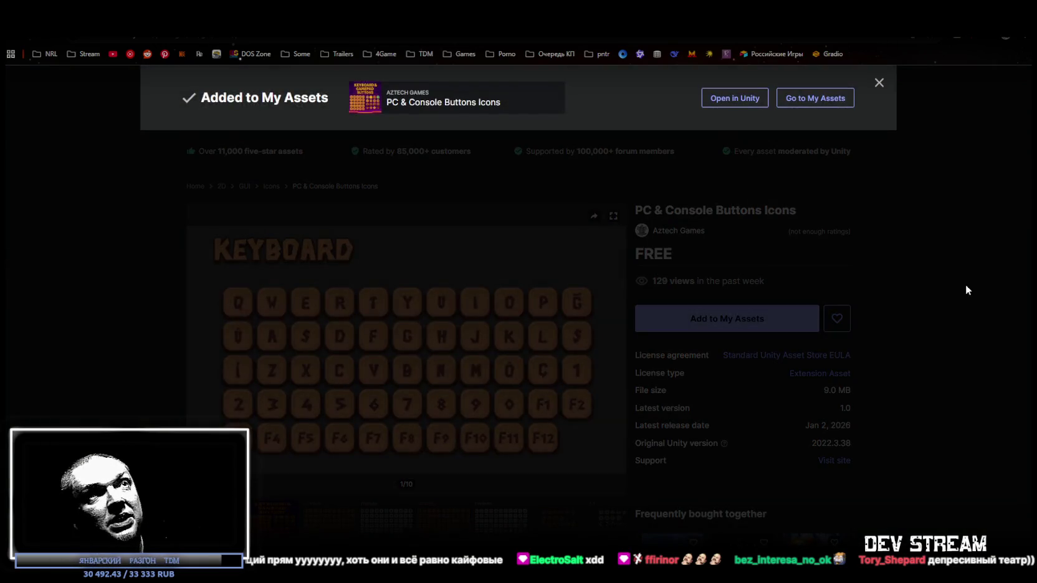
left_click(970, 277)
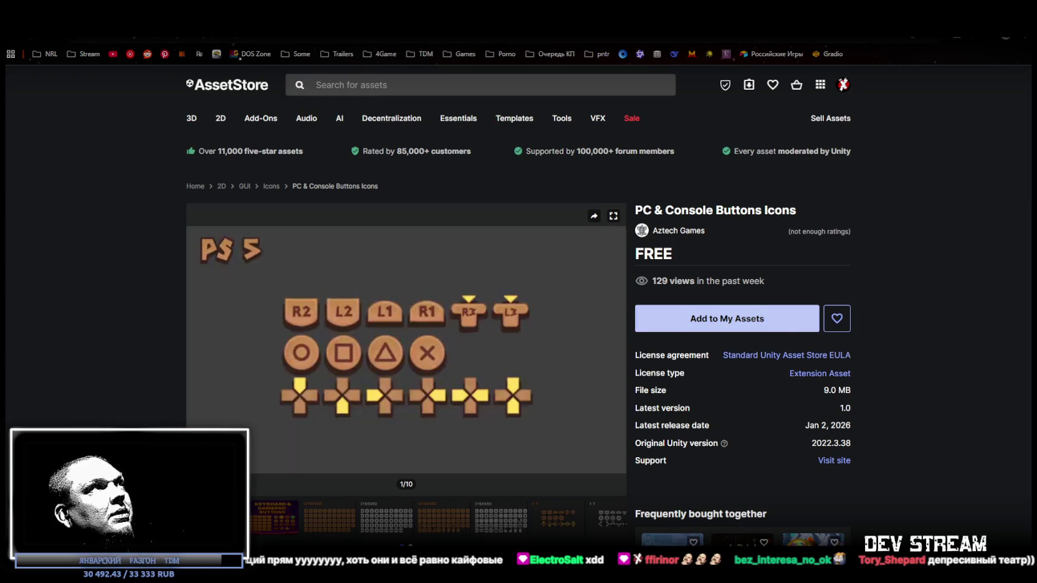
key("ctrl+Tab")
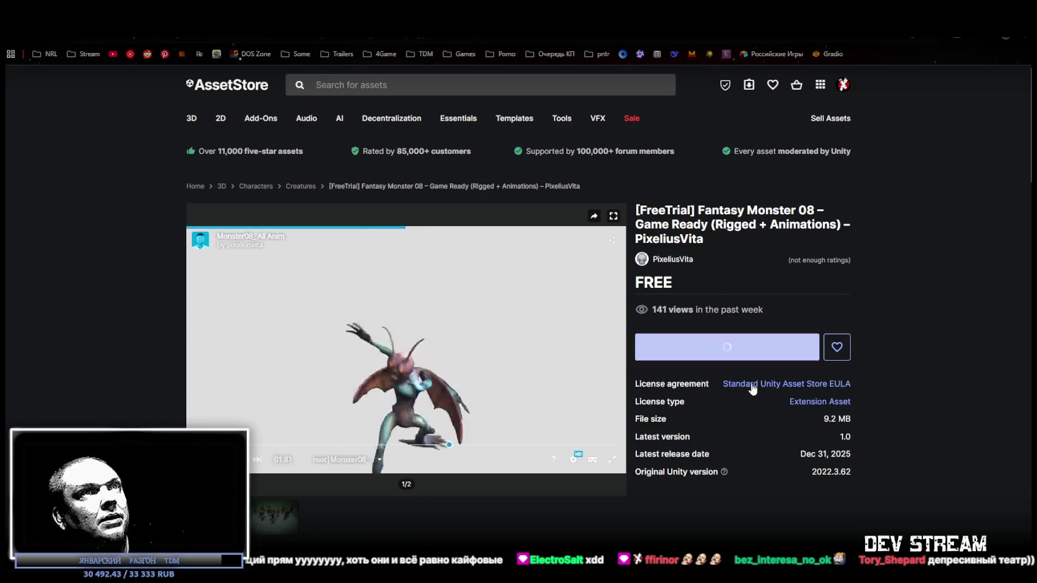
Step: Add Fantasy Monster 08 to My Assets, accepting the terms and closing the banner
left_click(739, 348)
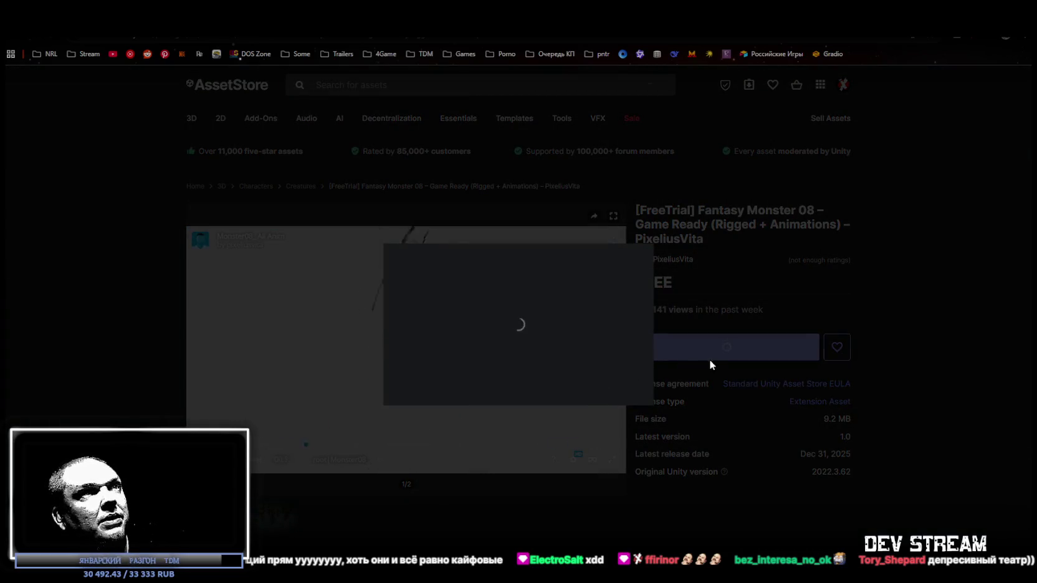
left_click(602, 386)
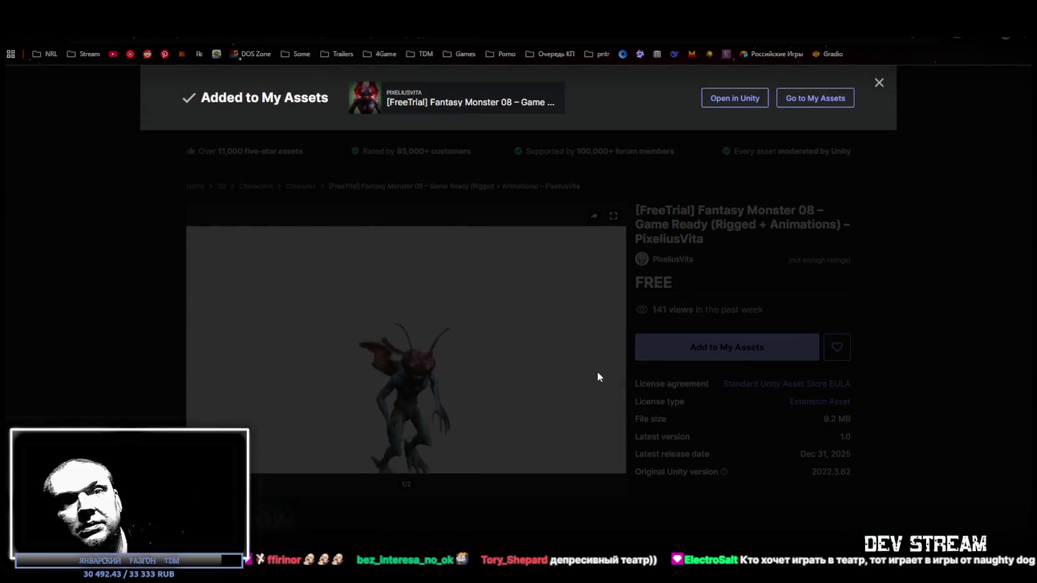
left_click(723, 351)
left_click(693, 340)
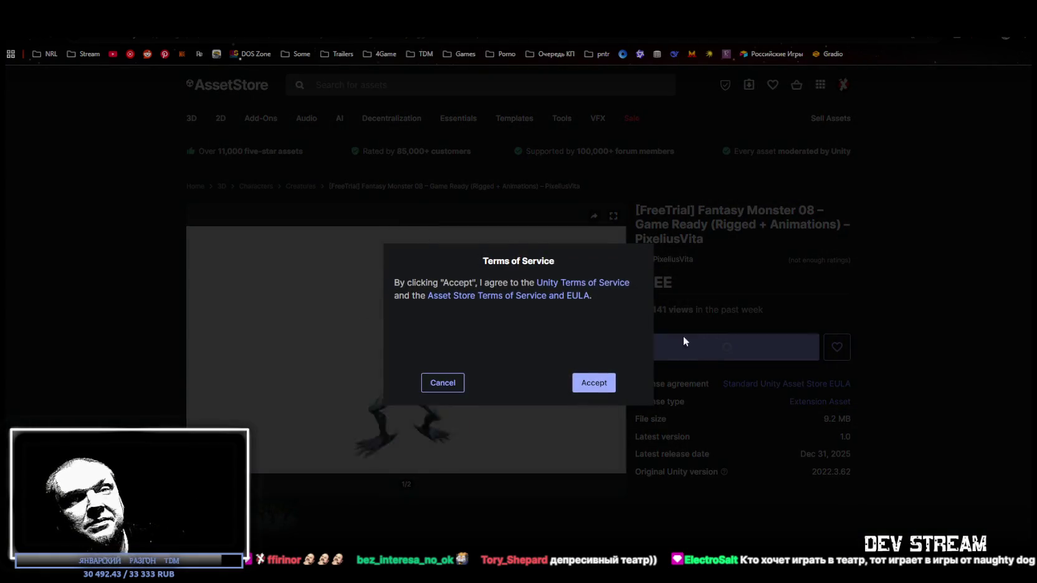
left_click(594, 383)
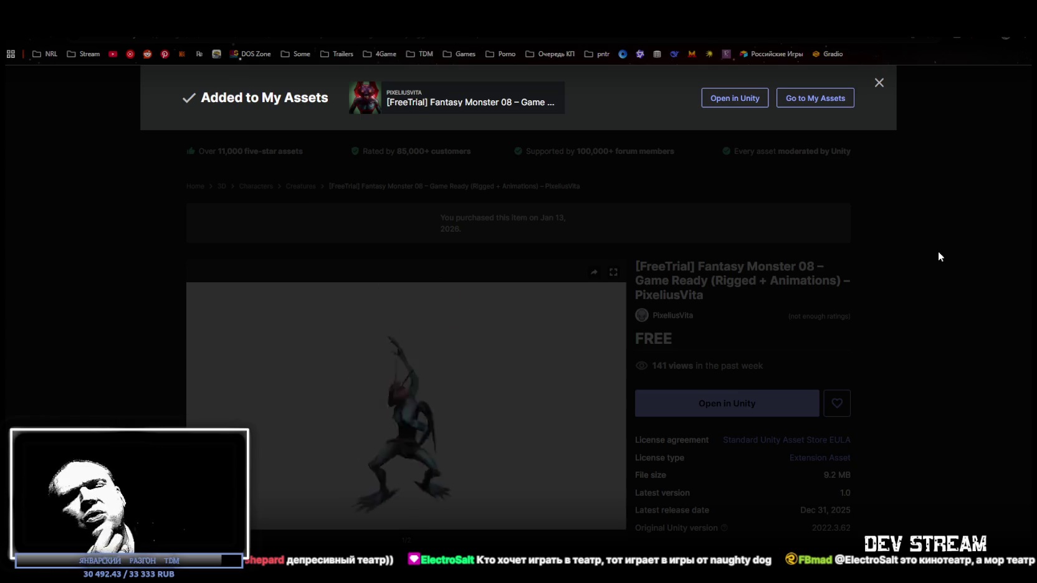
left_click(939, 251)
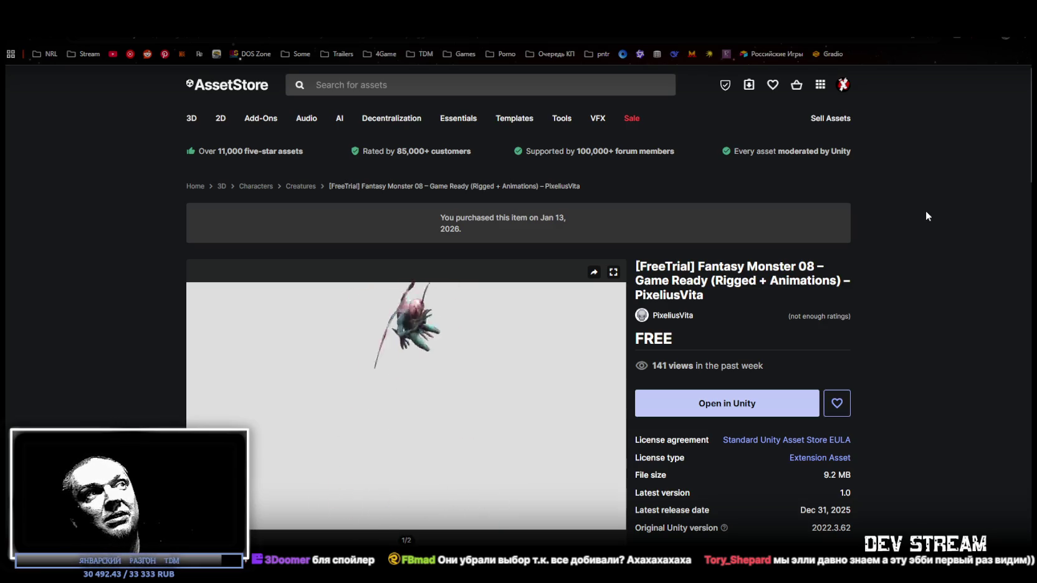
key("ctrl+Tab")
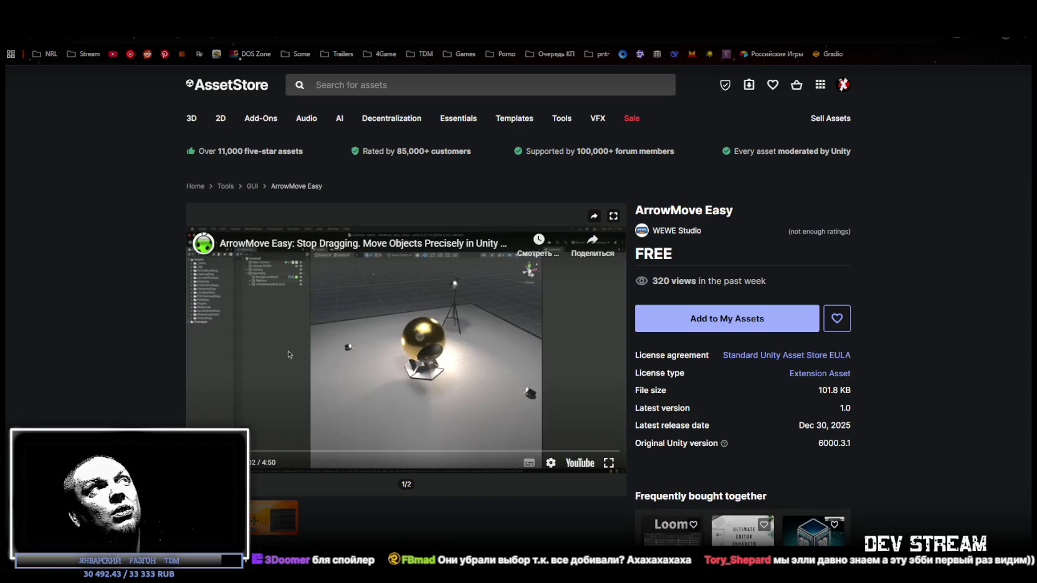
Step: Look over the Overseer: Debug & Console screenshots and the MCP for Unity page
key("ctrl+Tab")
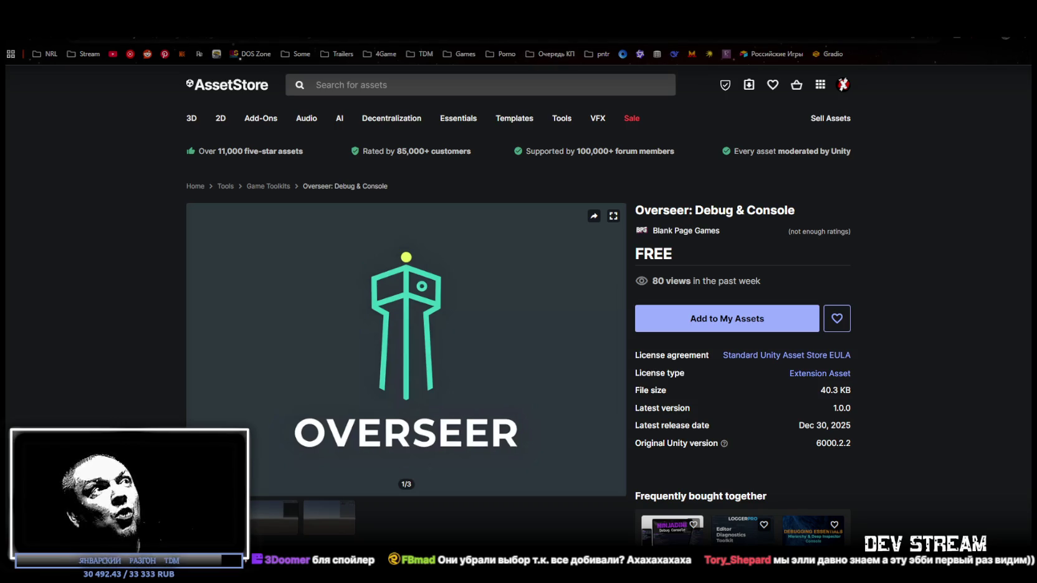
left_click(276, 517)
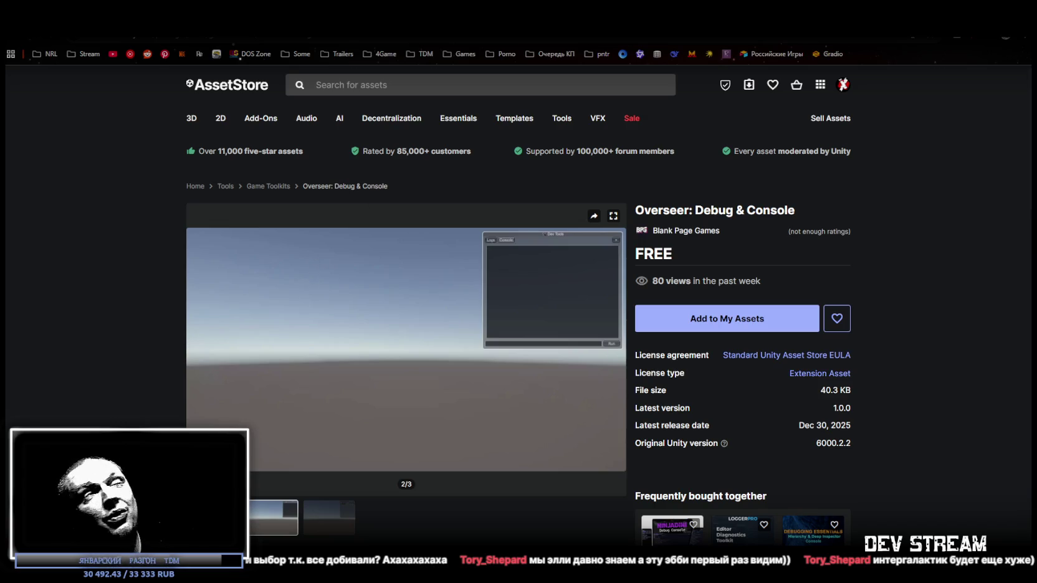
left_click(187, 25)
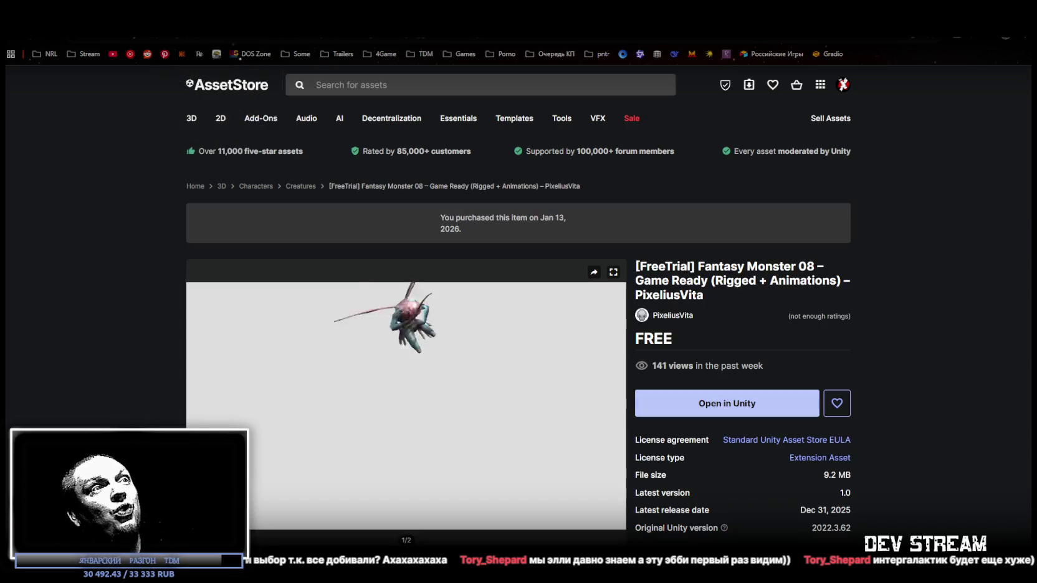
key("ctrl+Tab")
key("ctrl+Tab")
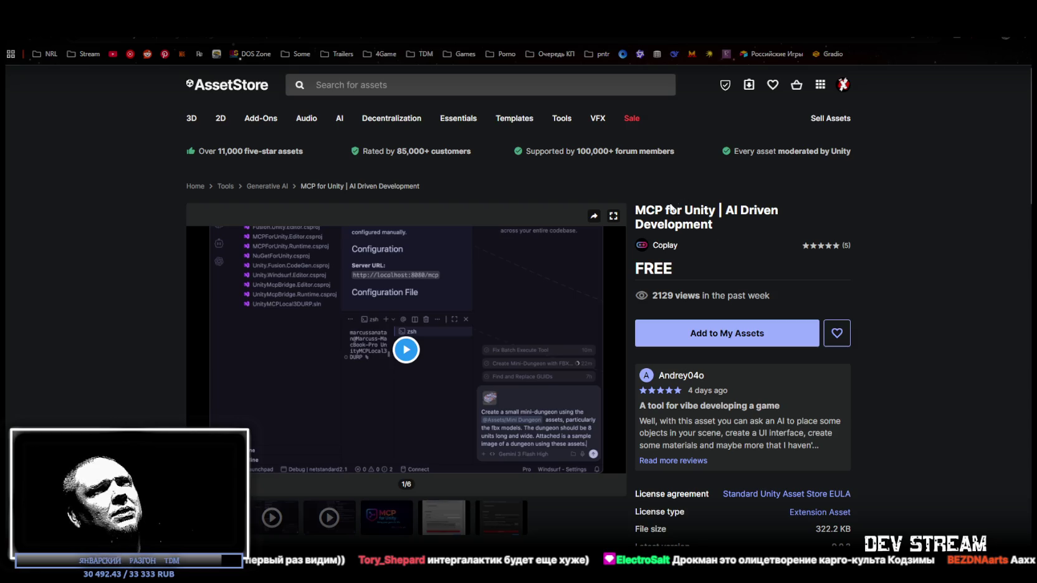
left_click_drag(646, 210, 713, 212)
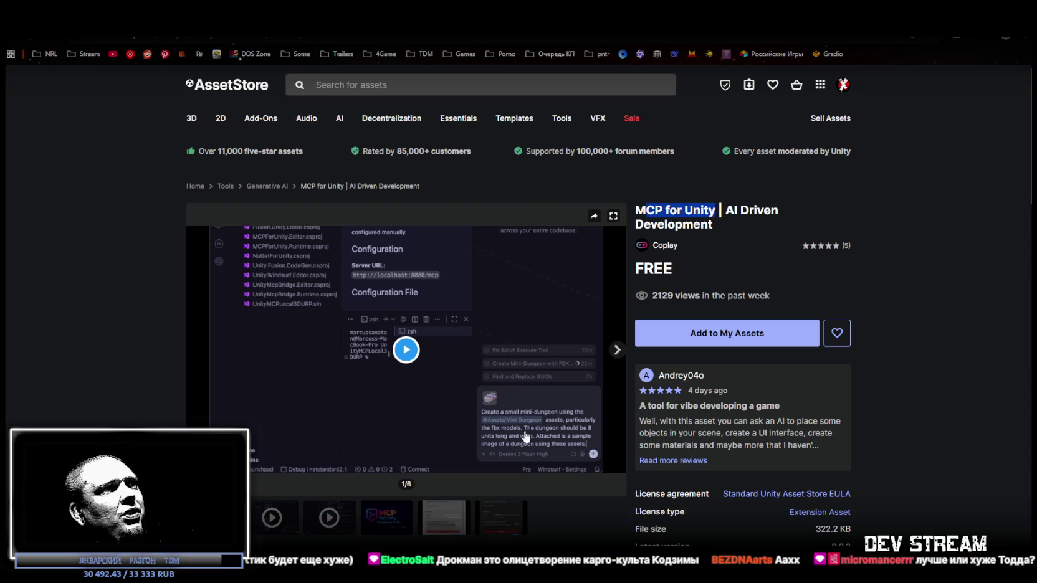
key("alt+Left")
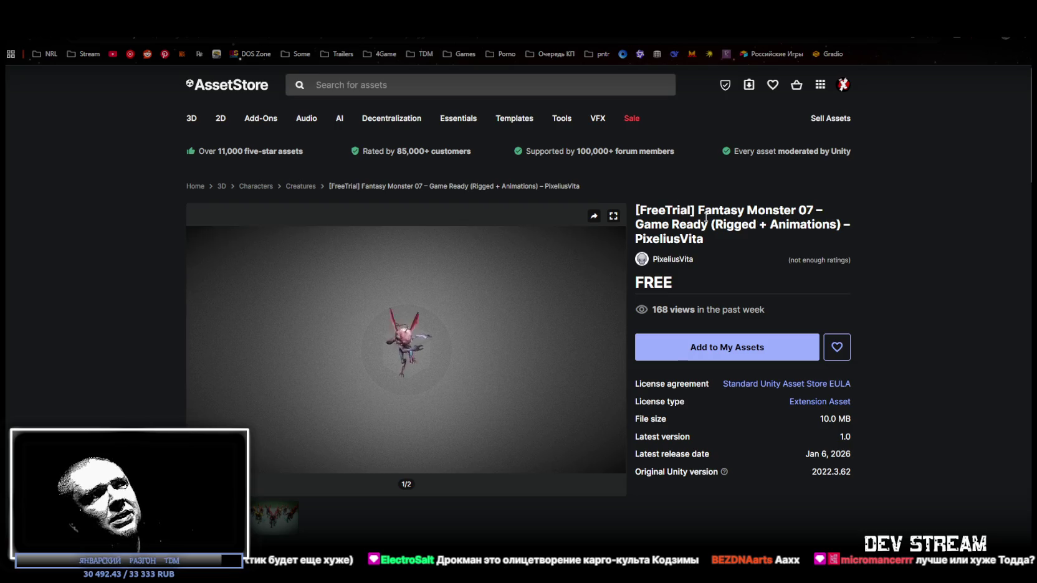
mouse_move(422, 357)
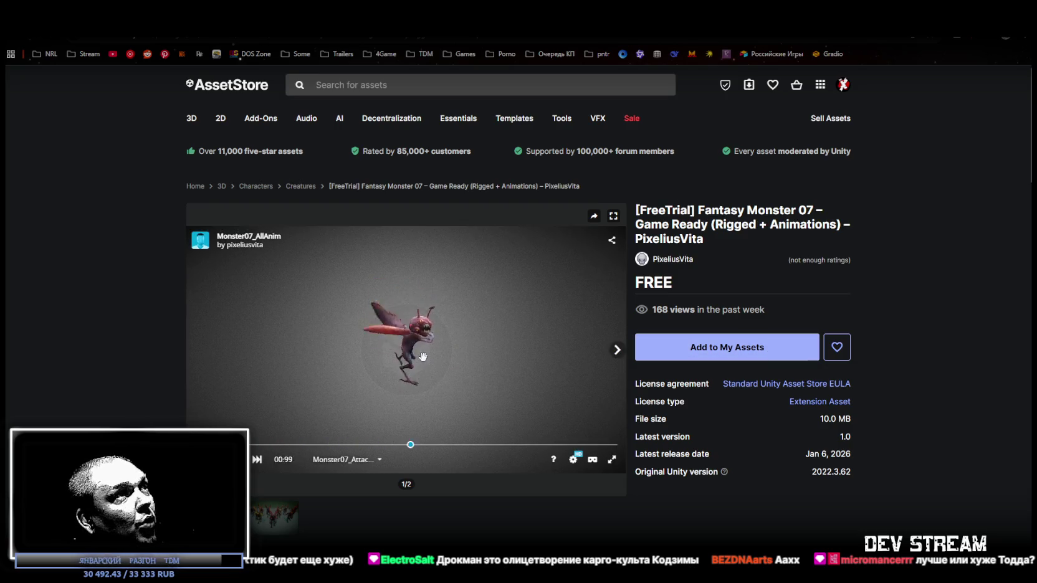
Step: Orbit the Fantasy Monster 07 3D preview to view it from above
scroll(422, 353, "up", 5)
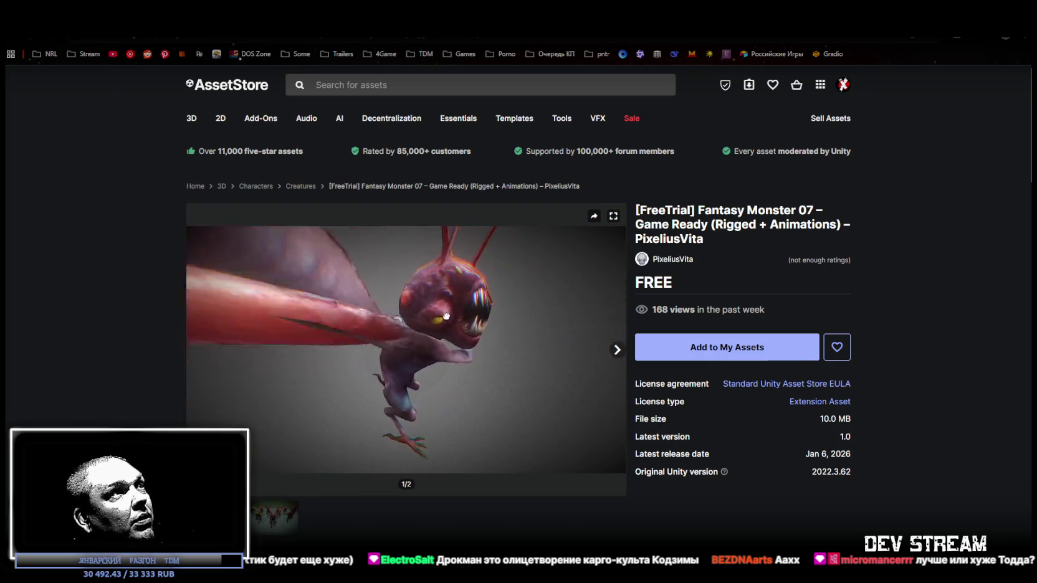
left_click_drag(428, 321, 344, 358)
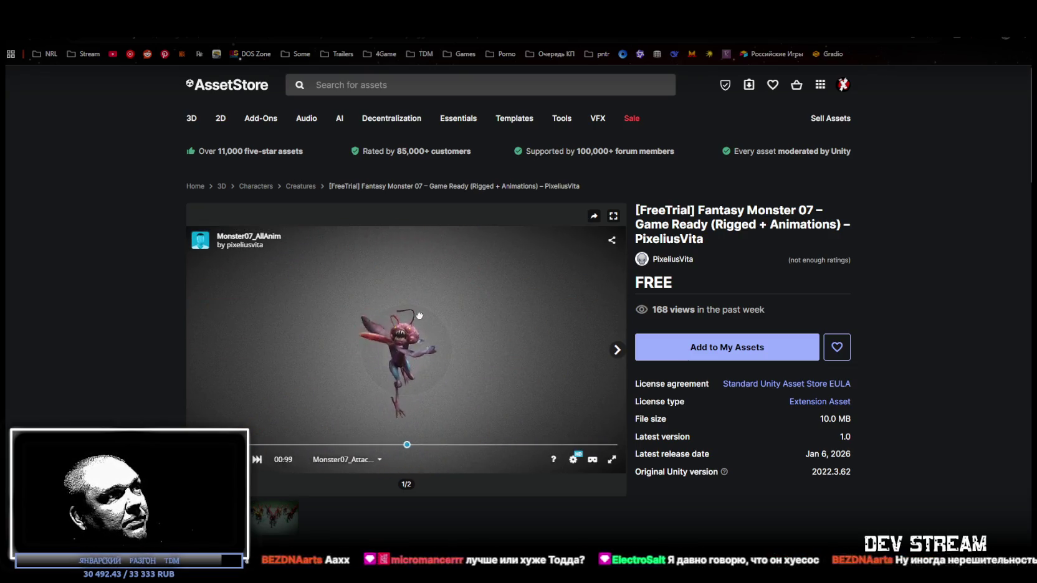
scroll(430, 329, "up", 5)
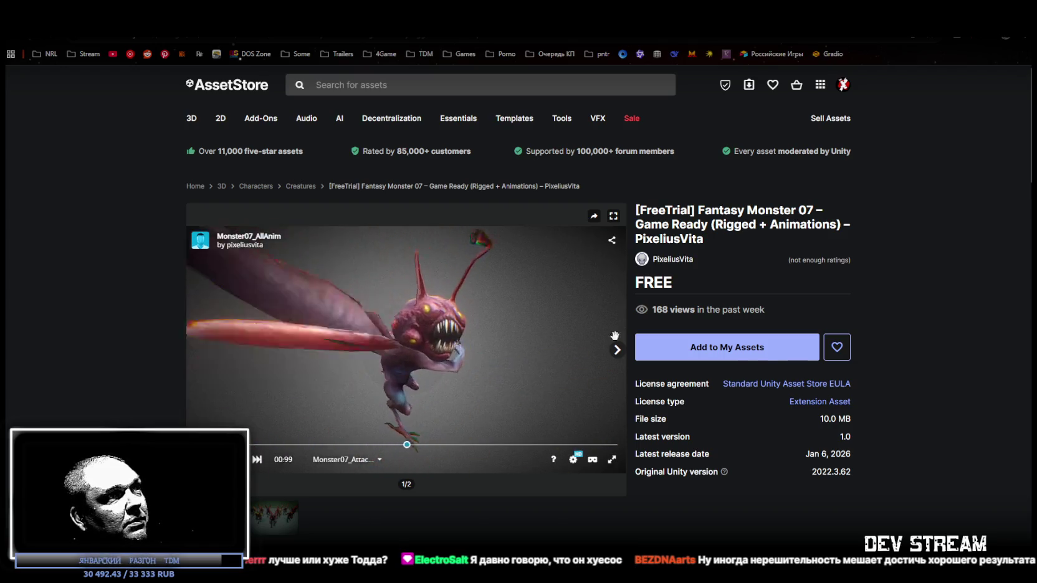
Step: Add Fantasy Monster 07 to My Assets, accepting the terms of service
left_click(723, 358)
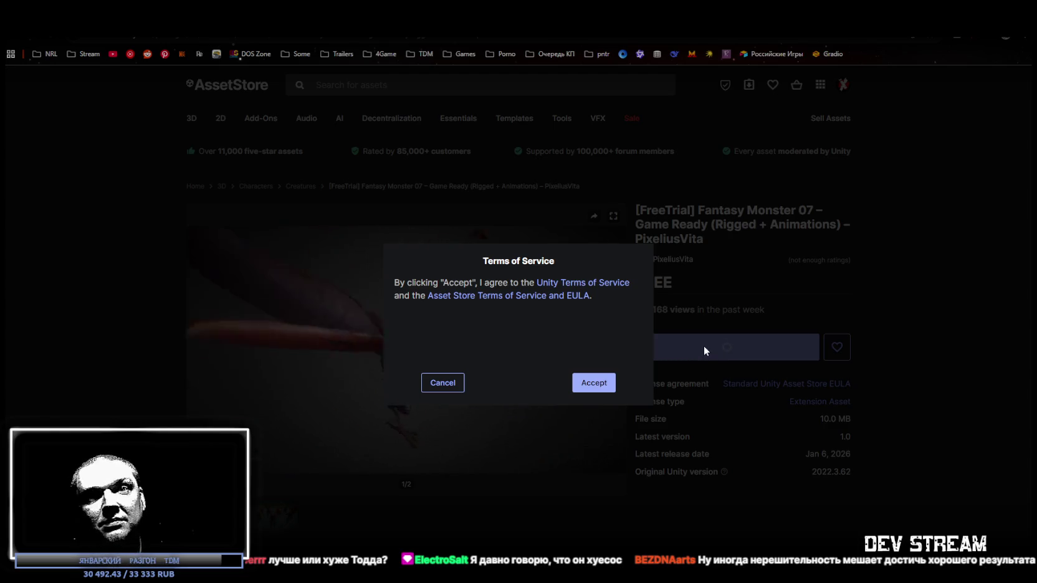
left_click(577, 379)
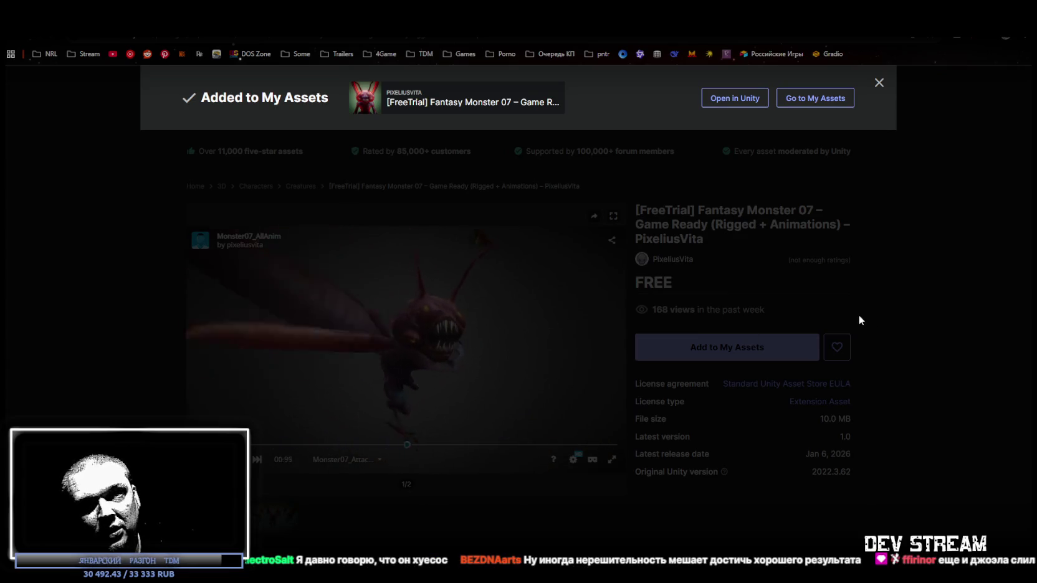
left_click(927, 305)
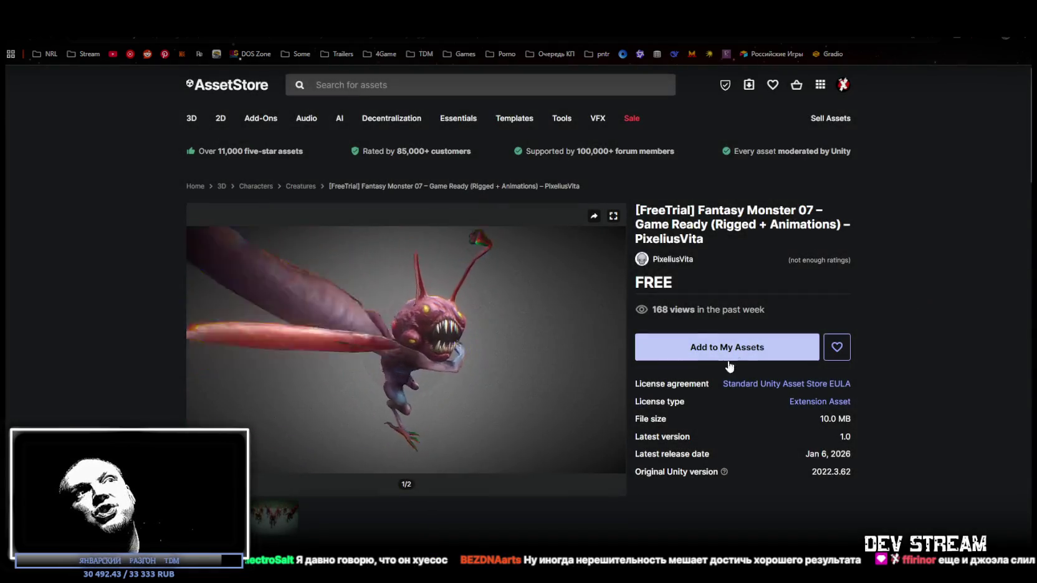
left_click(715, 357)
left_click(589, 377)
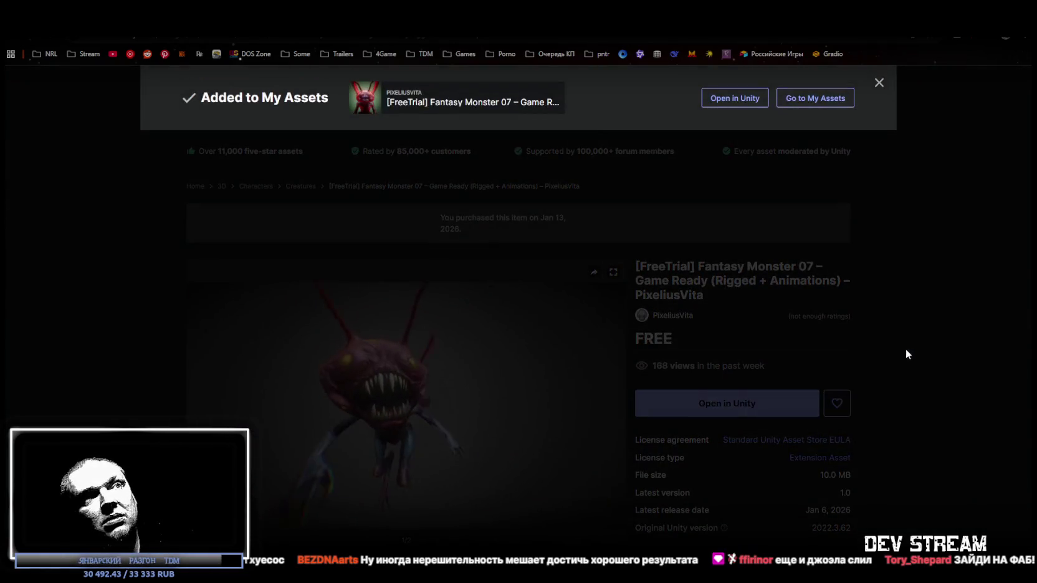
left_click(927, 343)
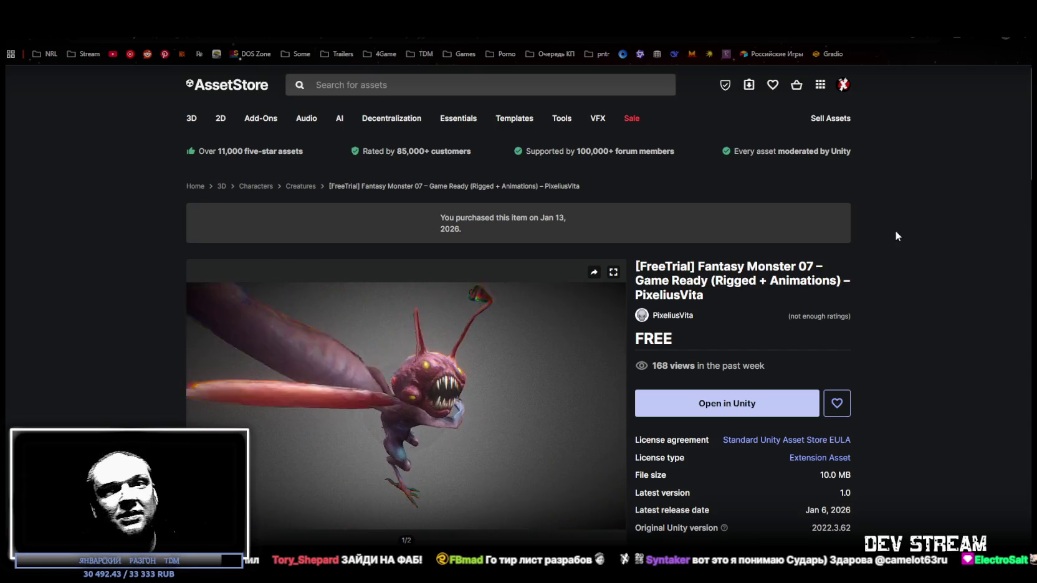
mouse_move(407, 395)
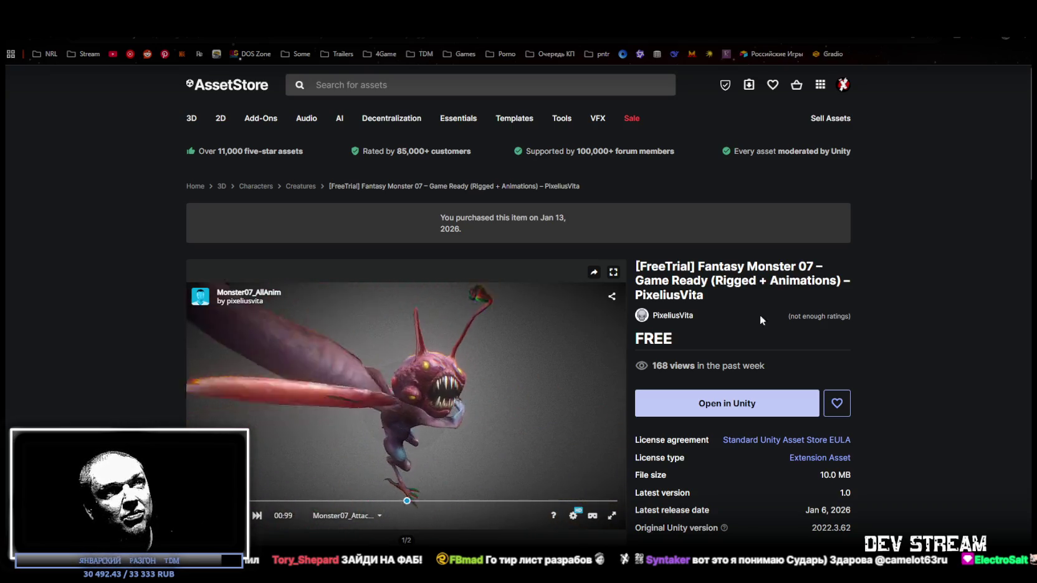
key("alt+Left")
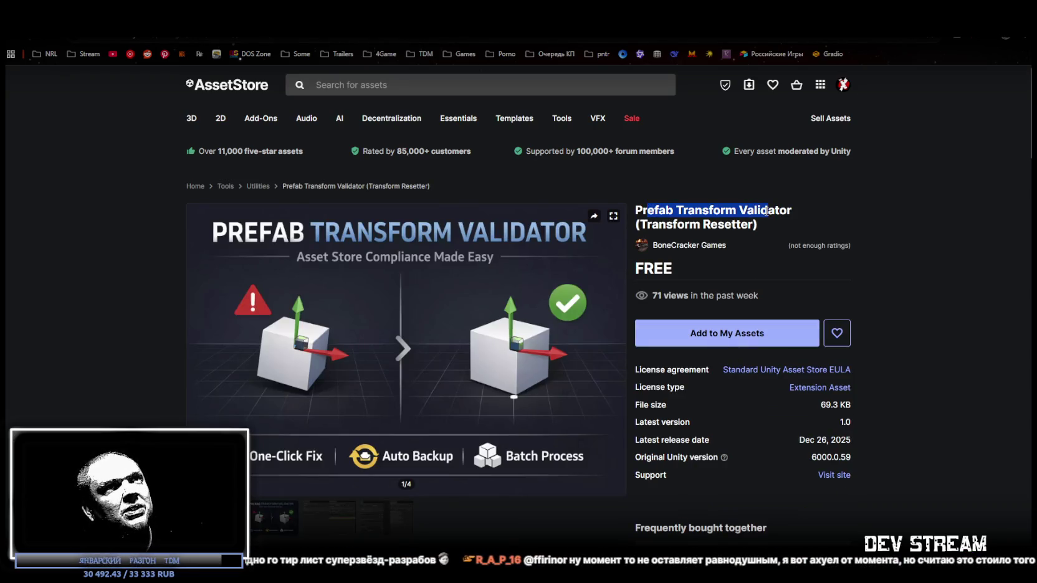
Step: Skim the Prefab Transform Validator page, then navigate back to Fantasy Monster 07, shown purchased Jan 13, 2026
scroll(456, 341, "down", 3)
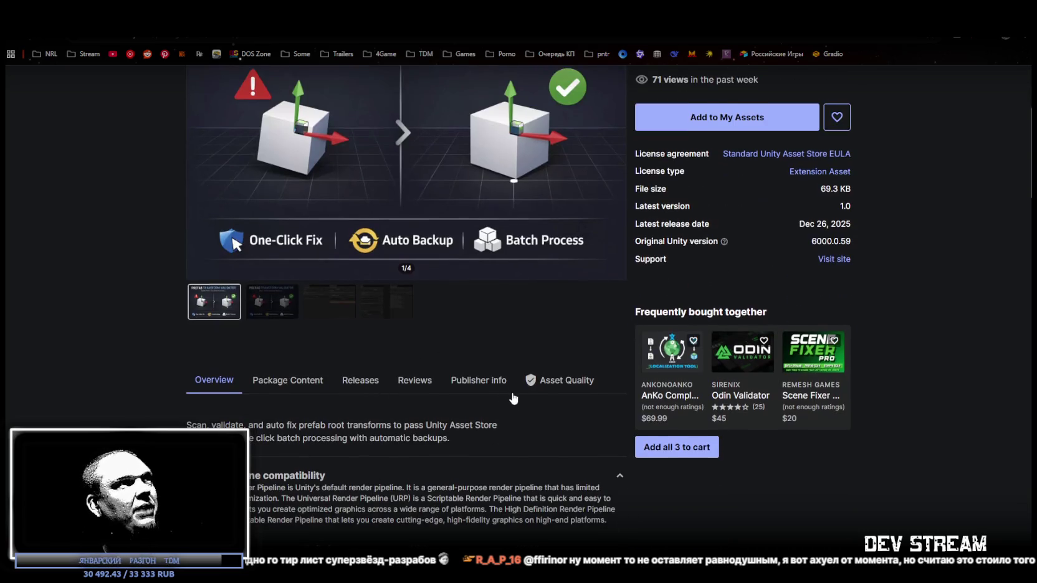
scroll(528, 77, "up", 3)
key("alt+Right")
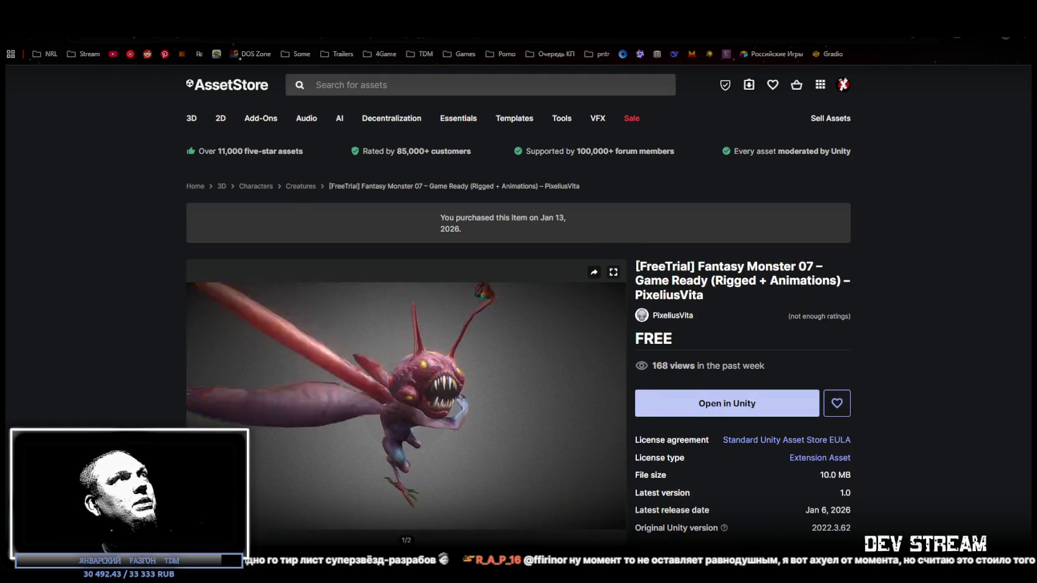
key("alt+Right")
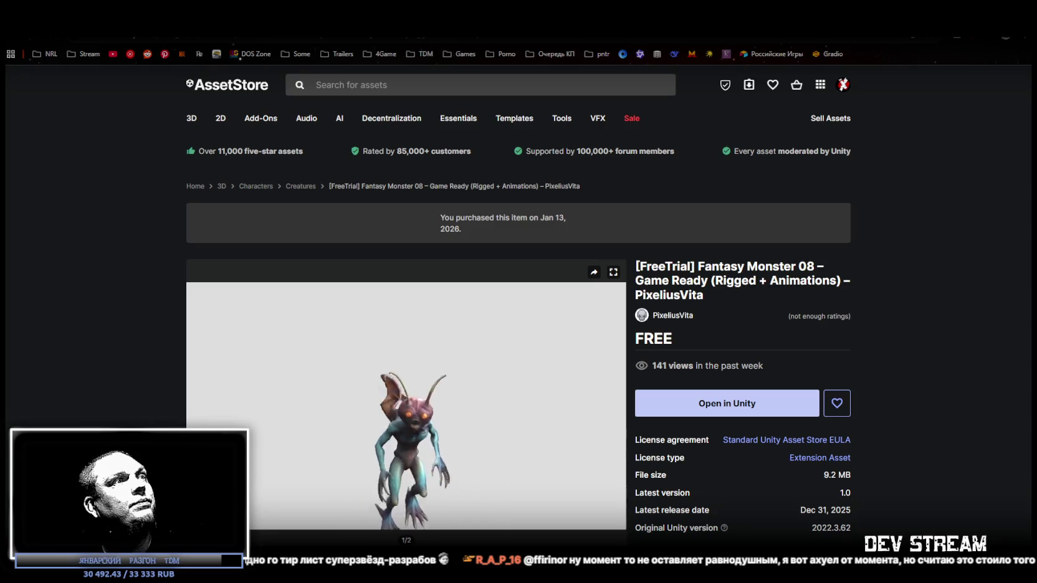
key("alt+Left")
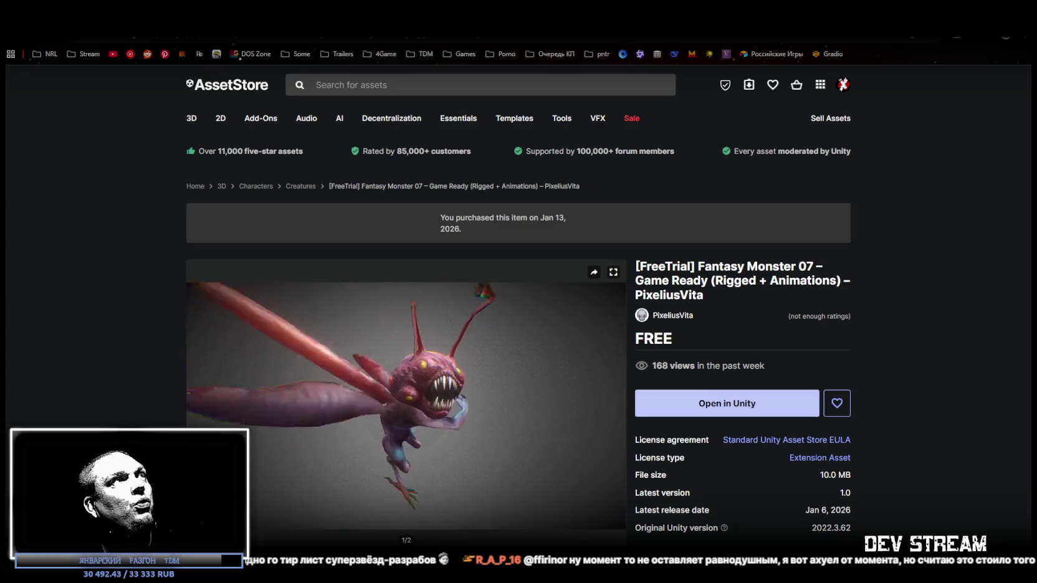
key("alt+Left")
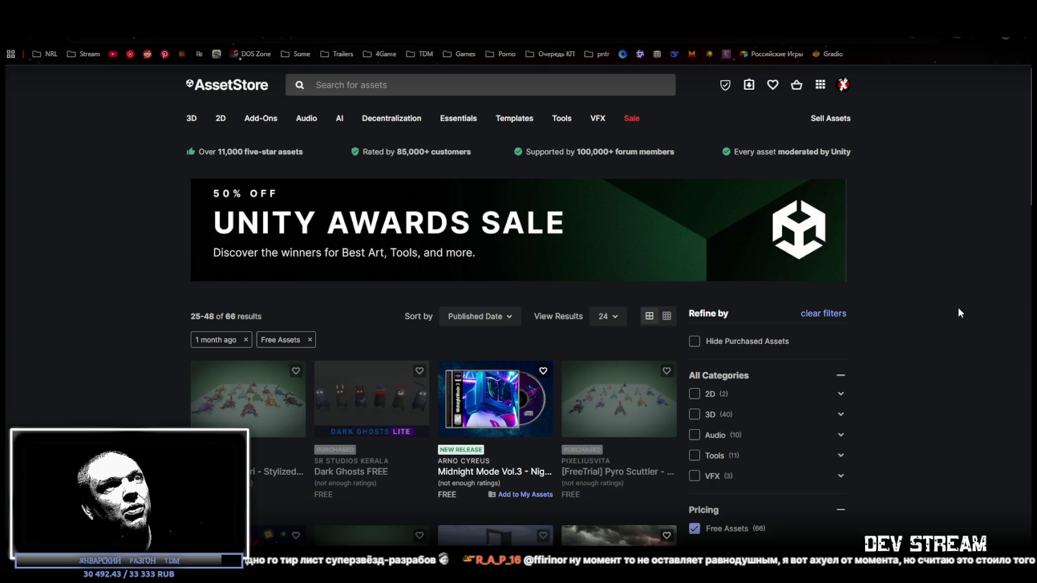
scroll(954, 277, "down", 3)
scroll(293, 290, "down", 5)
scroll(302, 295, "down", 3)
scroll(303, 294, "down", 1)
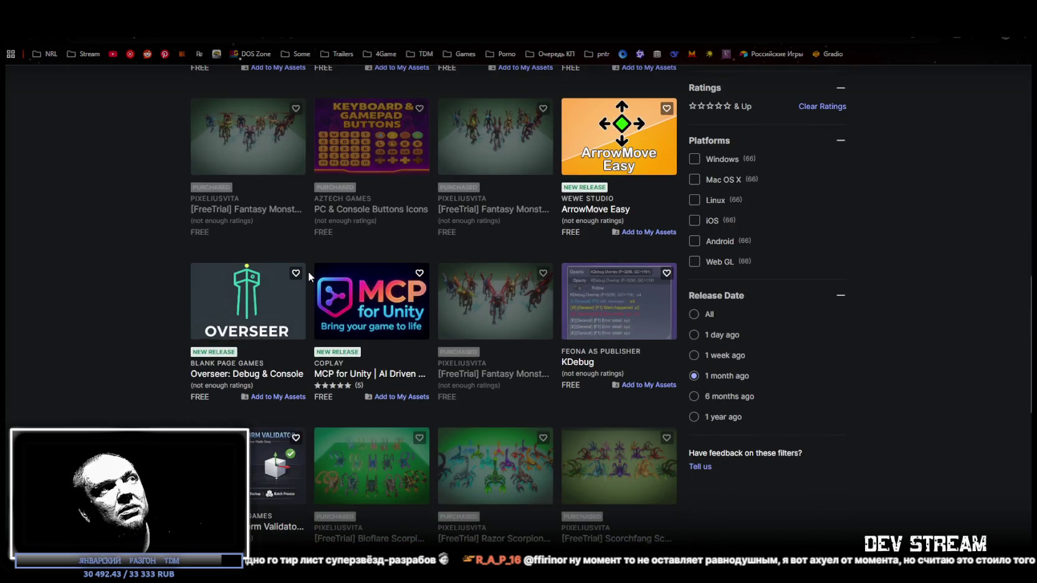
scroll(311, 274, "up", 3)
scroll(318, 278, "up", 3)
scroll(324, 279, "up", 5)
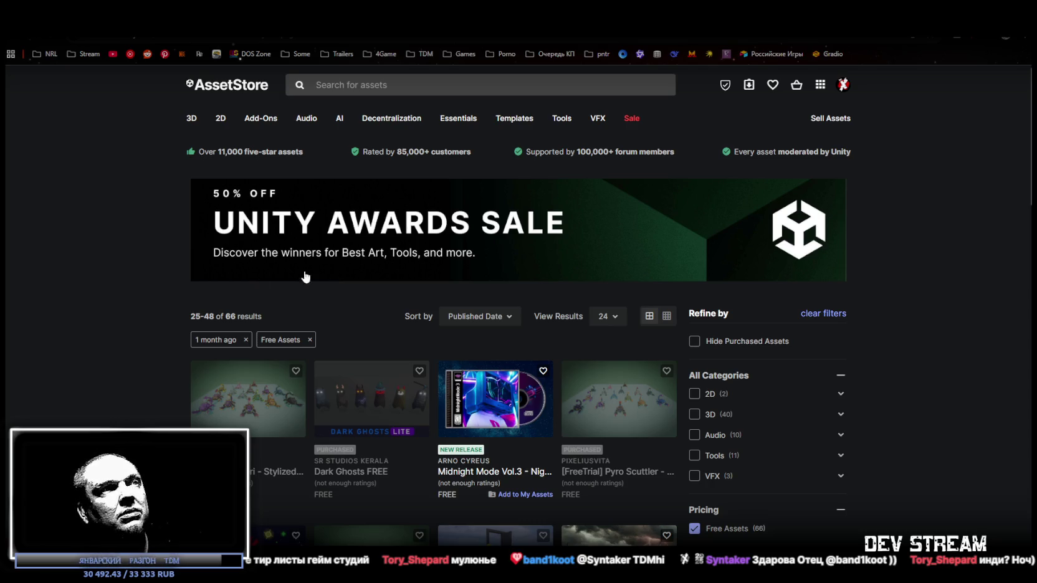
scroll(336, 382, "down", 3)
scroll(305, 390, "down", 3)
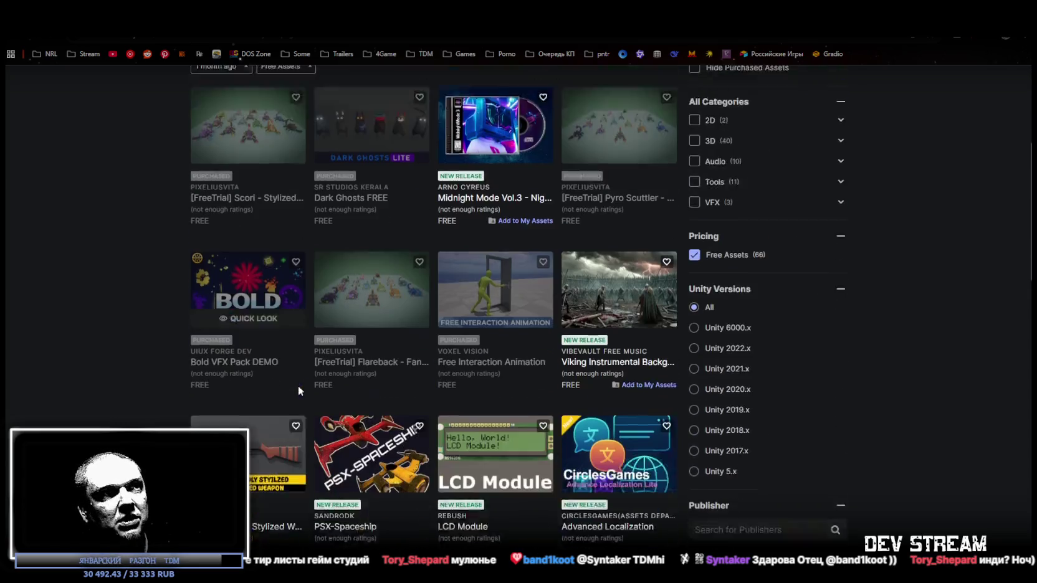
scroll(296, 374, "down", 3)
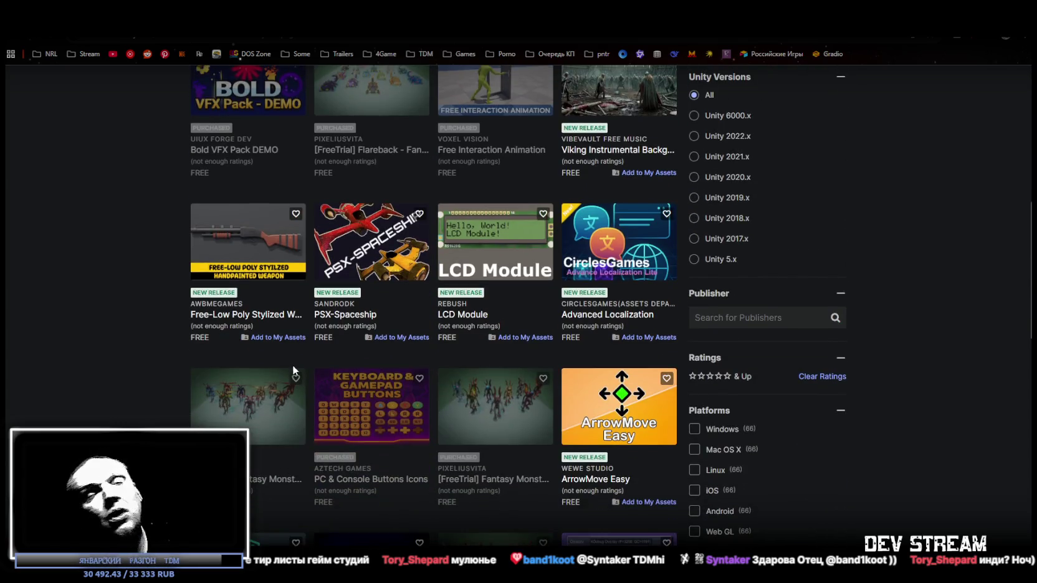
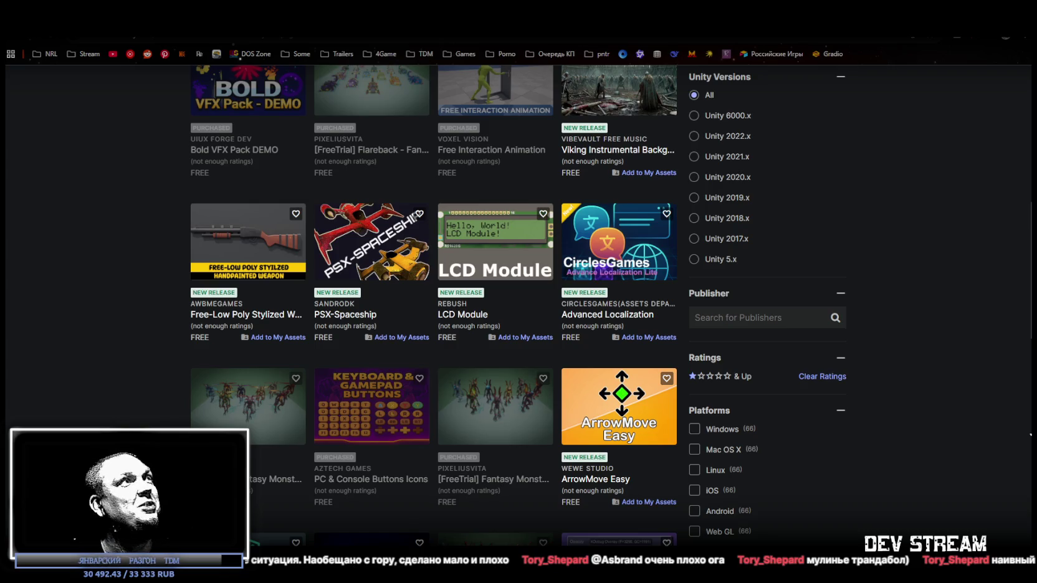
Step: Open the Asset Store's My Assets page, highlight the owned-asset count, then leave the browser
scroll(772, 152, "up", 10)
left_click(749, 84)
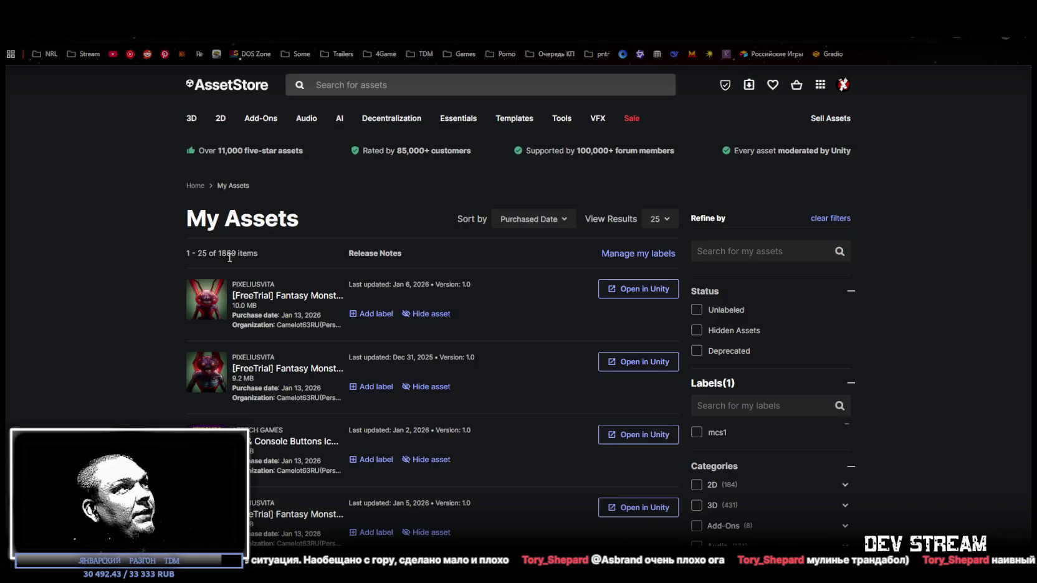
left_click_drag(221, 309, 242, 309)
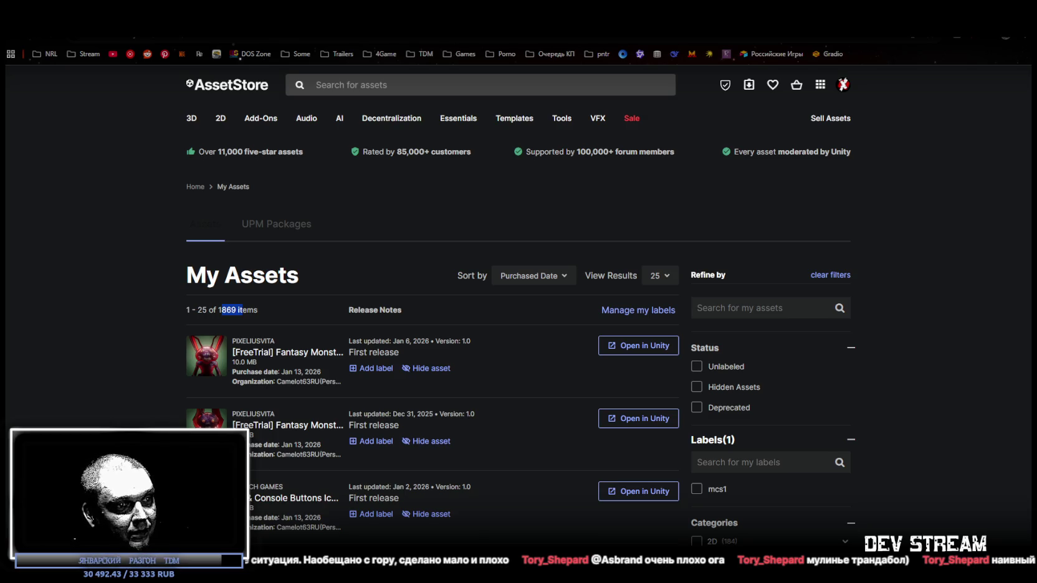
key("alt+Tab")
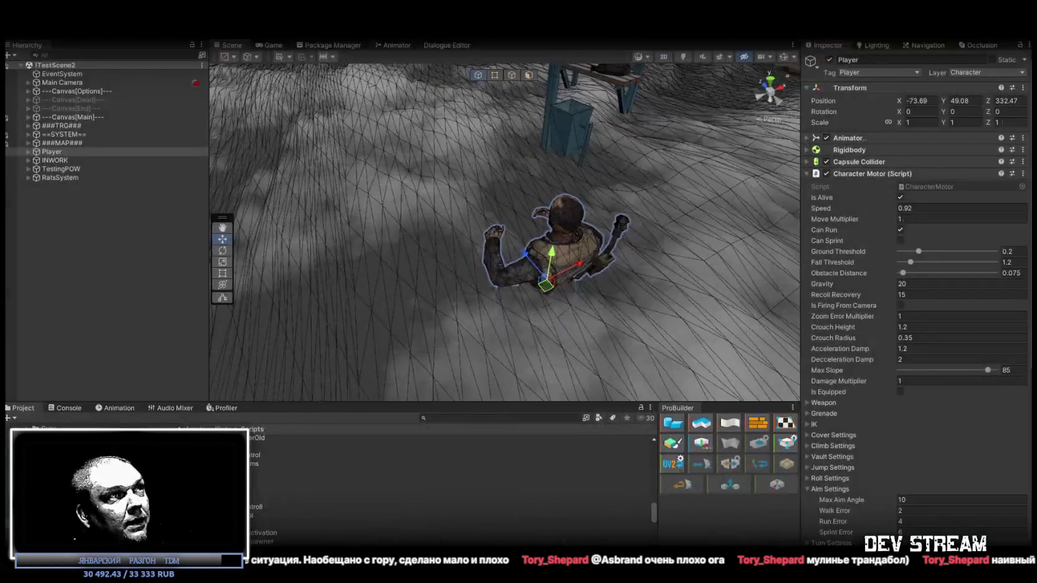
Step: Orbit the Unity Scene view around the Player, then switch to Blockbench
mouse_move(525, 211)
left_mouse_down("alt")
mouse_move(551, 197)
mouse_move(538, 260)
left_mouse_up("alt")
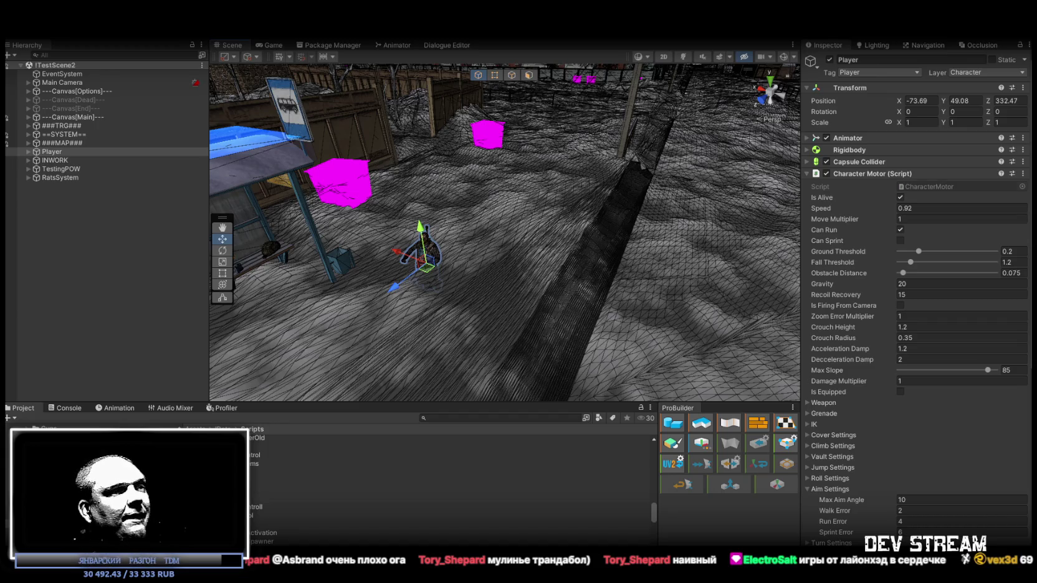
key("alt+Tab")
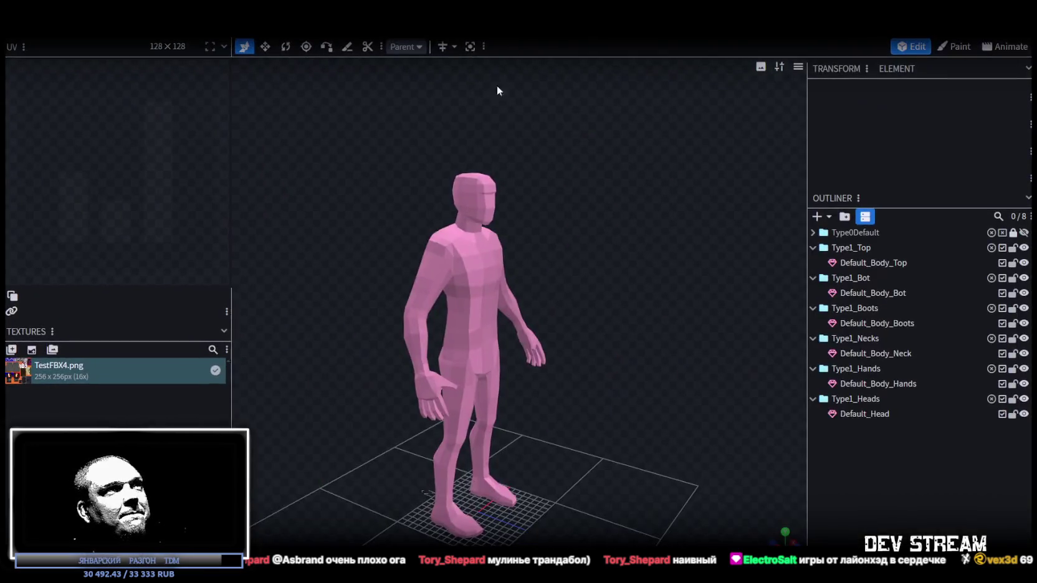
scroll(555, 309, "up", 5)
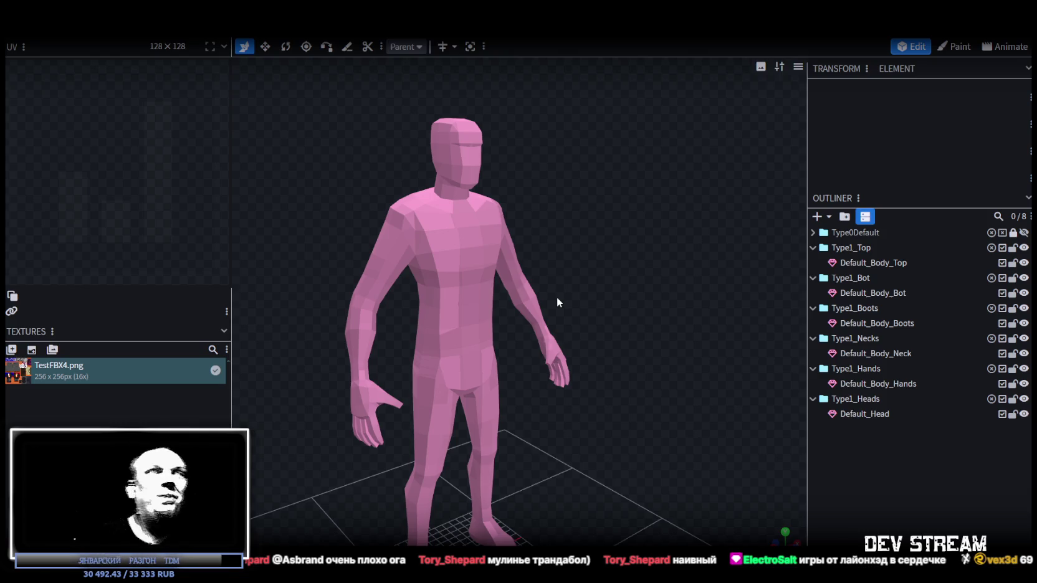
left_click(450, 251)
mouse_move(445, 255)
left_mouse_down()
mouse_move(591, 200)
mouse_move(377, 238)
mouse_move(467, 251)
left_mouse_up()
mouse_move(645, 316)
left_mouse_down()
mouse_move(590, 275)
mouse_move(504, 311)
mouse_move(664, 281)
left_mouse_up()
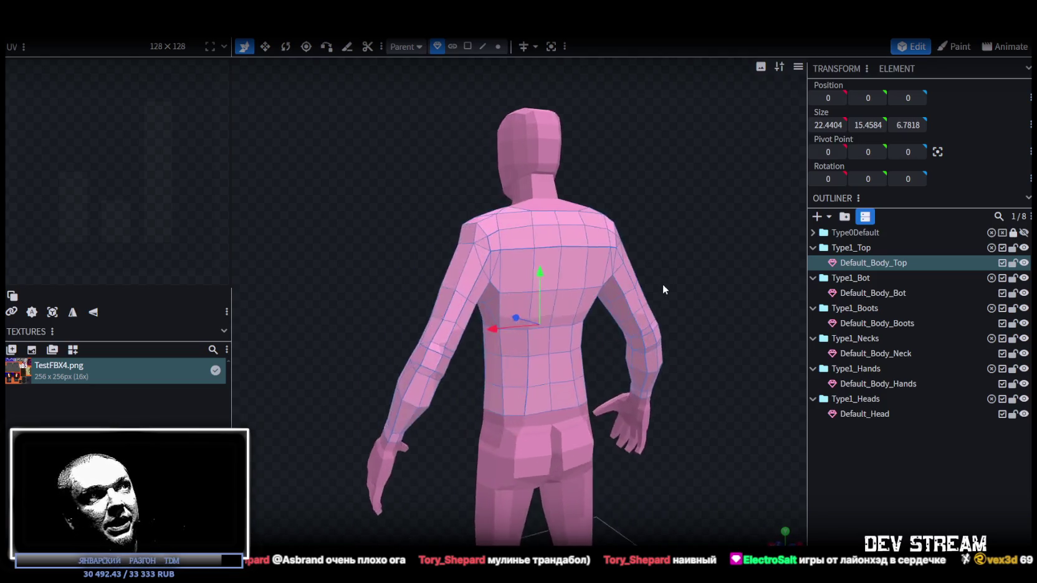
mouse_move(386, 287)
left_mouse_down()
mouse_move(630, 304)
mouse_move(685, 293)
mouse_move(615, 289)
left_mouse_up()
left_click(870, 297)
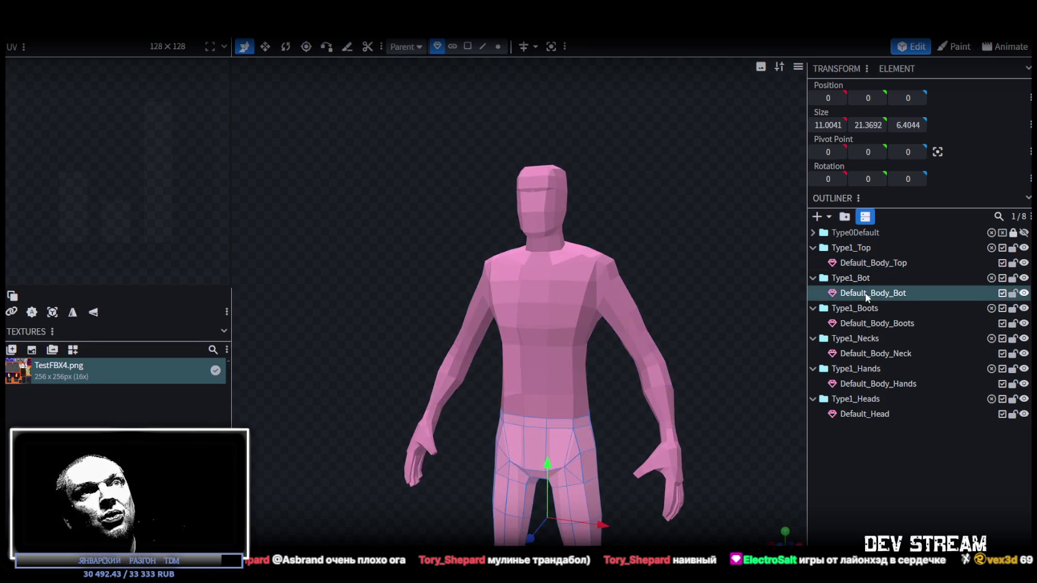
left_click(467, 47)
scroll(690, 389, "down", 3)
mouse_move(690, 389)
left_mouse_down()
mouse_move(693, 336)
mouse_move(654, 321)
left_mouse_up()
scroll(660, 330, "up", 3)
left_click(583, 430)
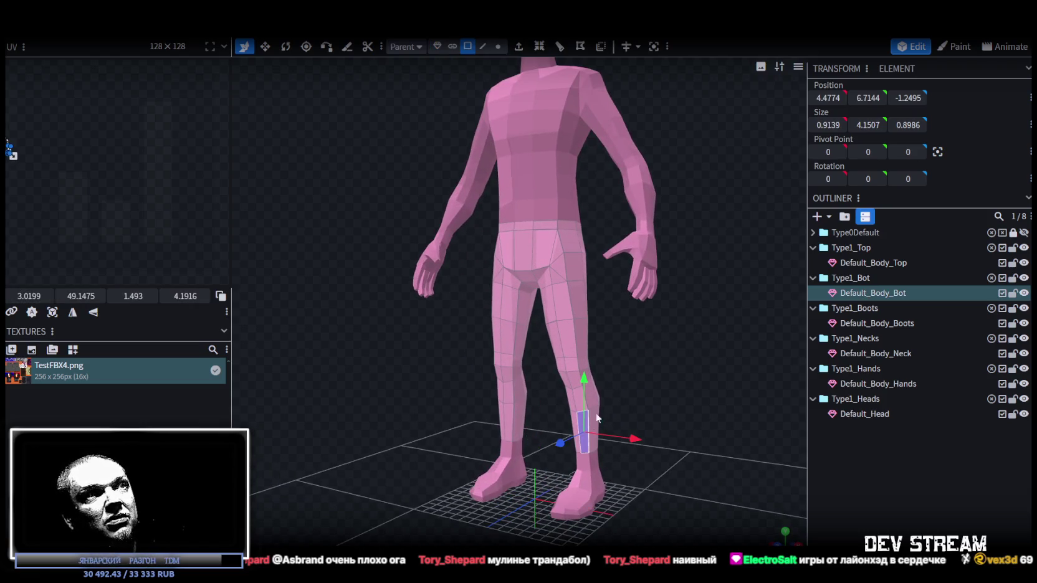
mouse_move(655, 385)
left_mouse_down()
mouse_move(634, 386)
mouse_move(643, 378)
left_mouse_up()
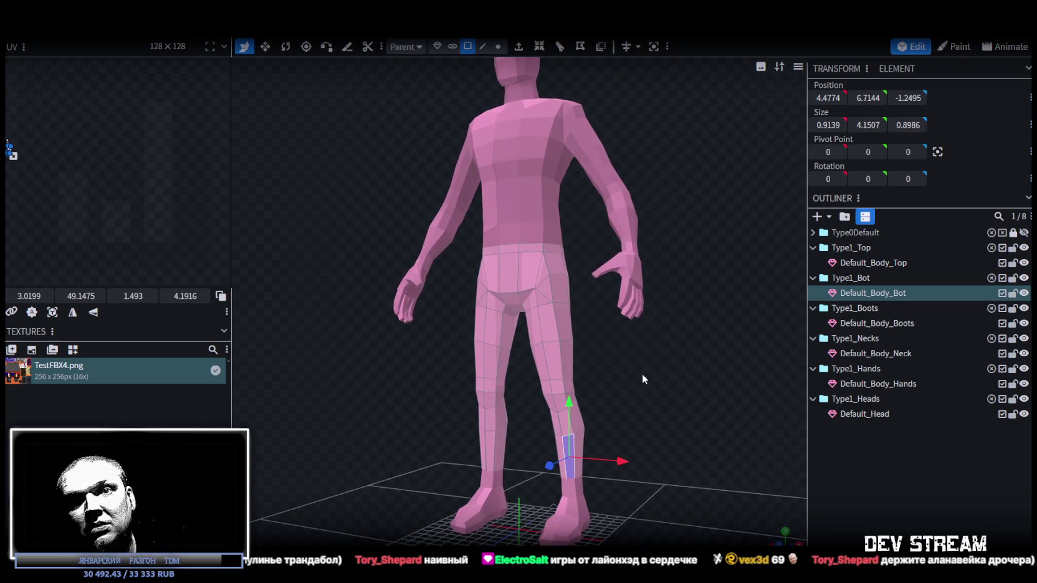
left_click_drag(644, 379, 642, 377)
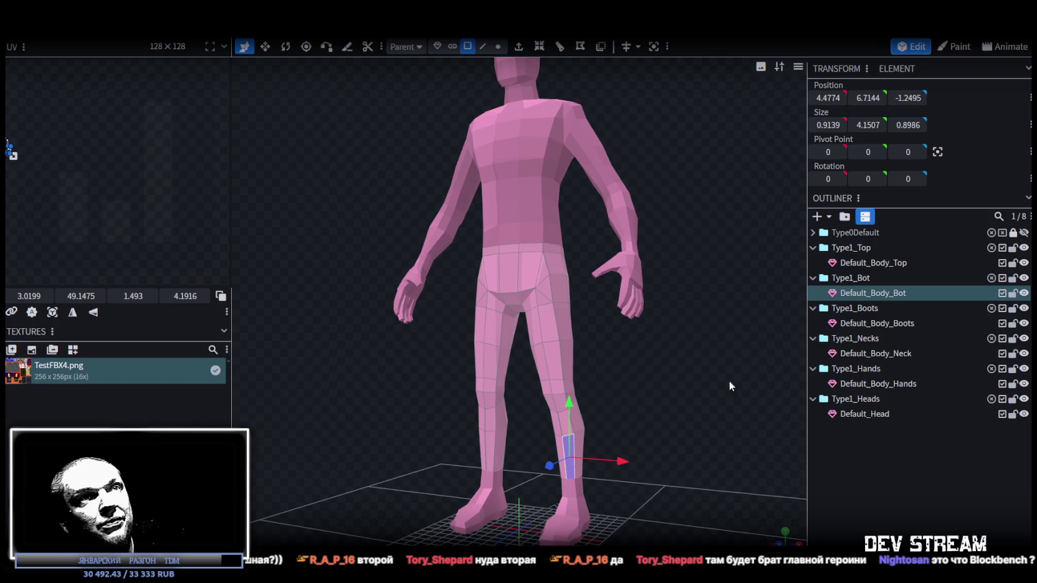
Step: Move the Bot, Boots, Neck, Hands and Head meshes into the Type1_Top folder
left_click(879, 323)
left_click(879, 294)
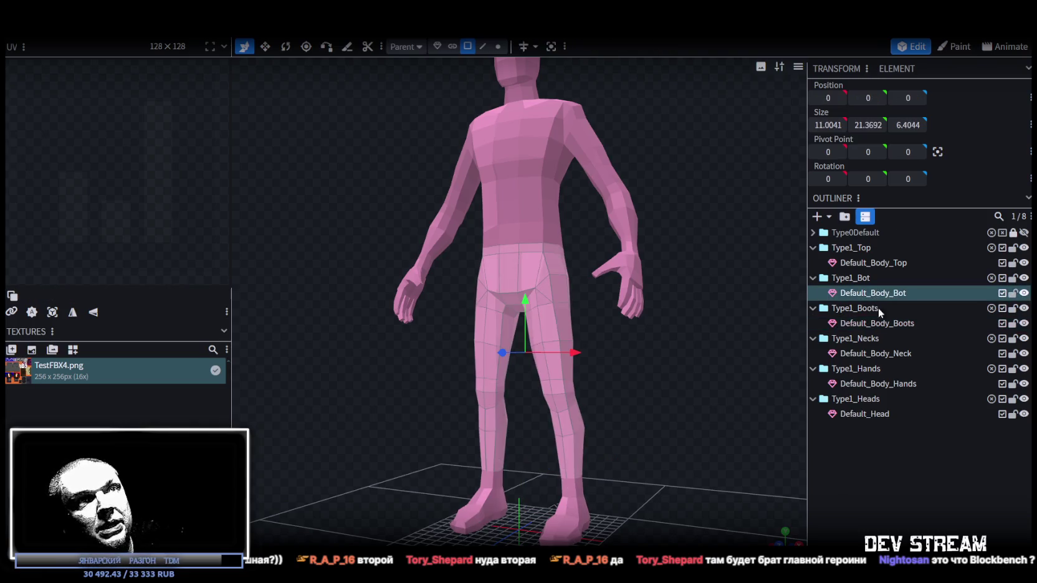
left_click(875, 324, "ctrl")
left_click(878, 354, "ctrl")
left_click(881, 384, "ctrl")
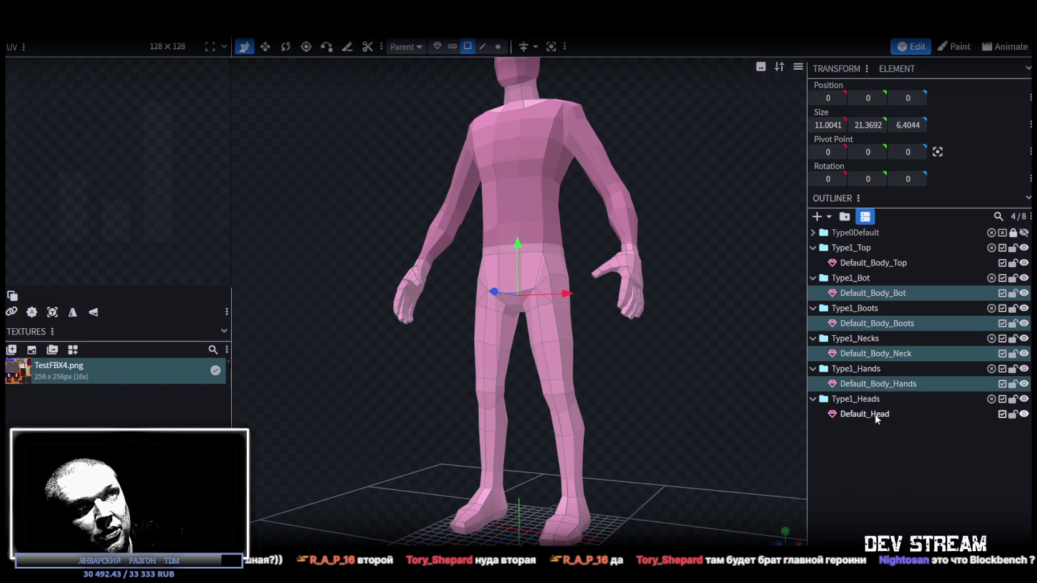
left_click(877, 415, "ctrl")
left_click_drag(877, 415, 872, 249)
Step: Delete the five now-empty body-part folders
left_click(870, 354)
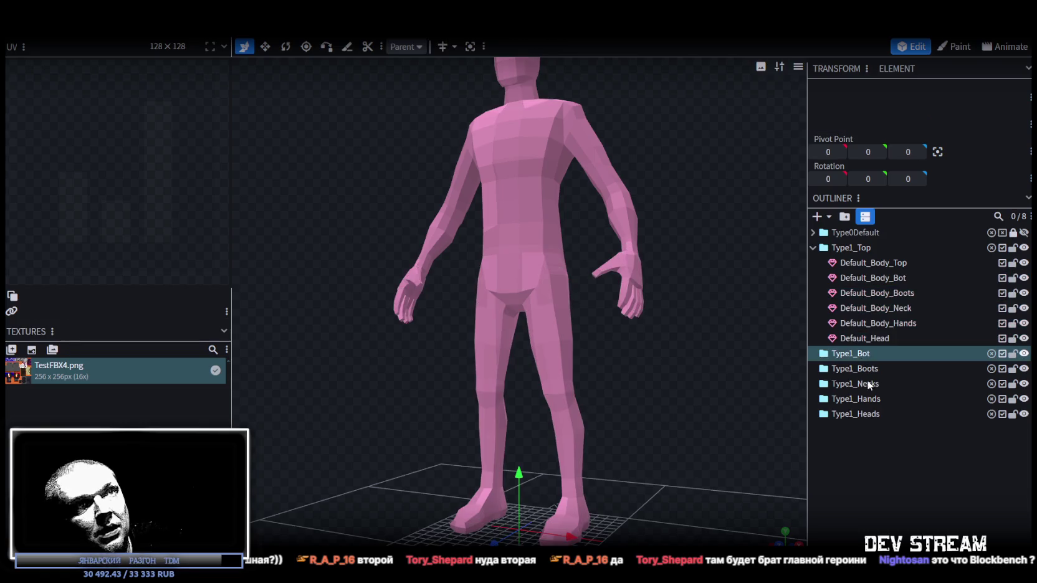
left_click(871, 414, "shift")
key("Delete")
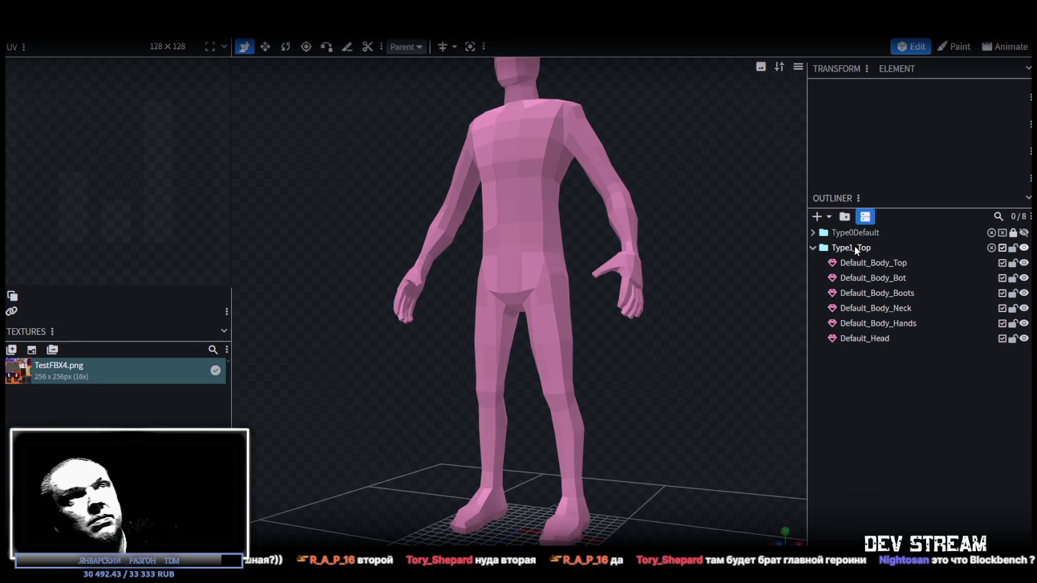
Step: Rename the Type1_Top folder to Type1_Male
left_click(855, 248)
left_click_drag(857, 247, 898, 248)
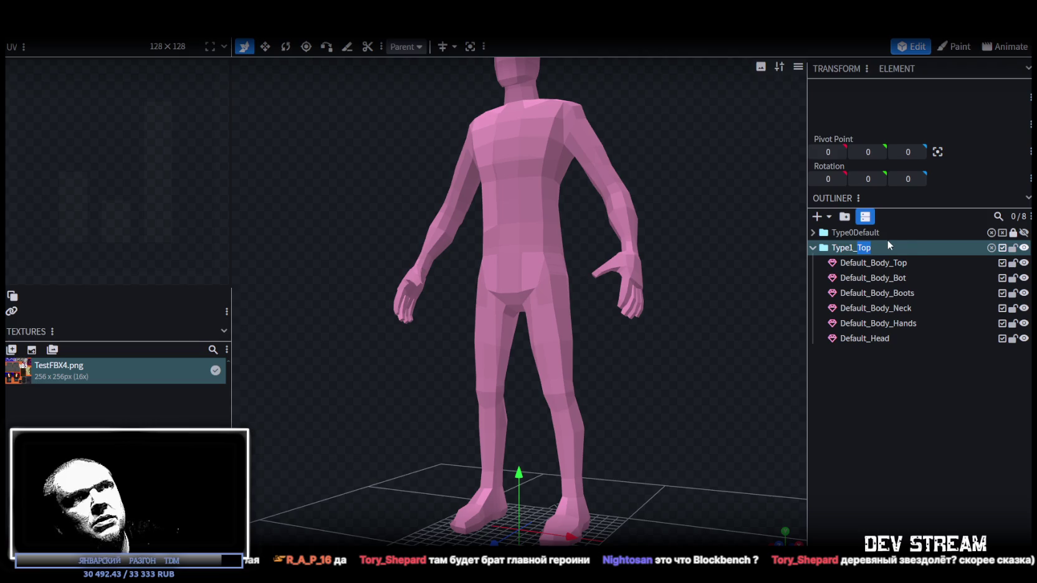
type("Male")
key("Return")
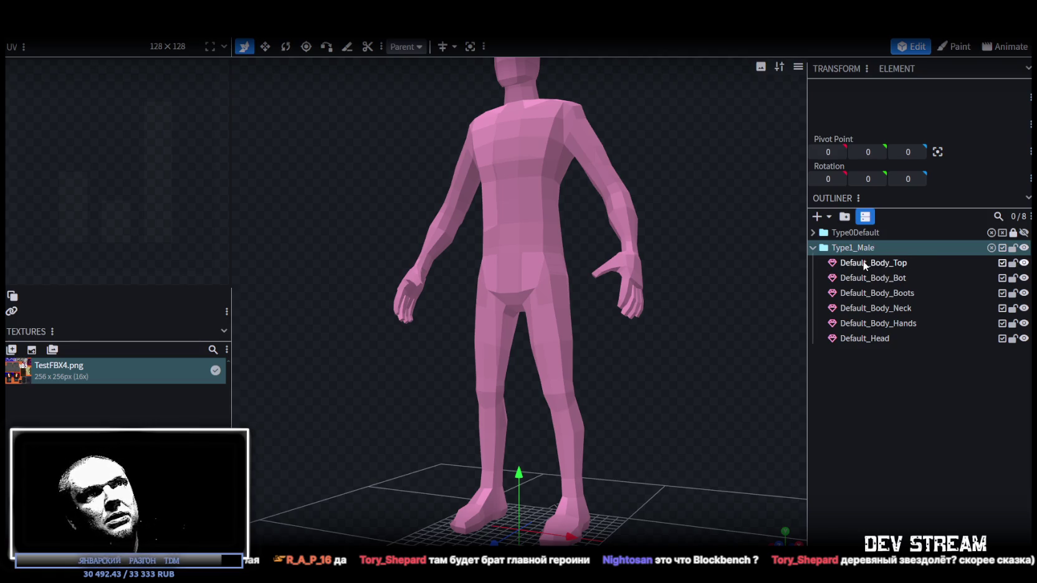
Step: Rename the Default_Body_Top mesh to T1_Top
double_click(863, 262)
left_click_drag(867, 262, 812, 259)
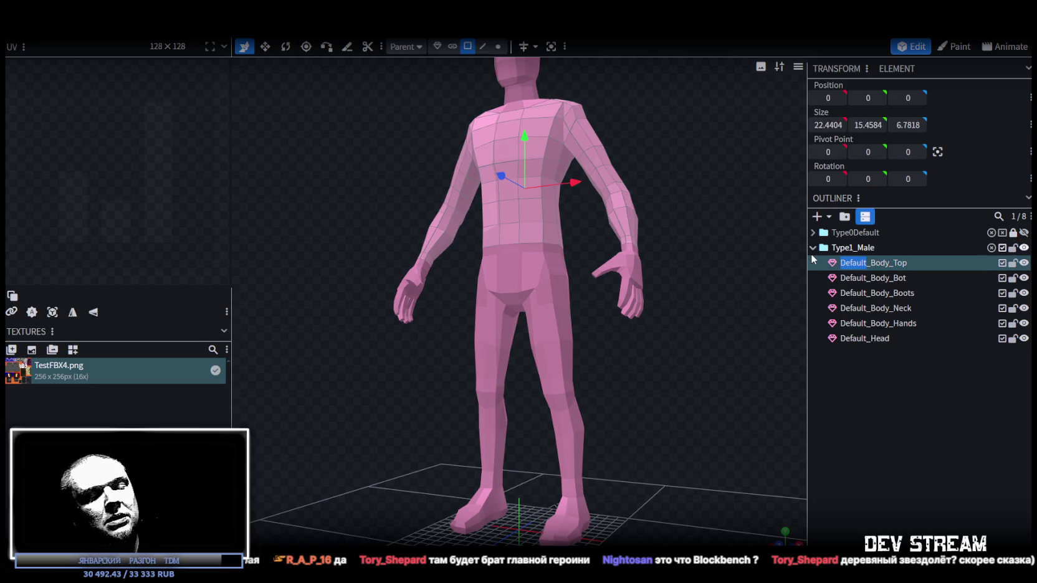
type("T1")
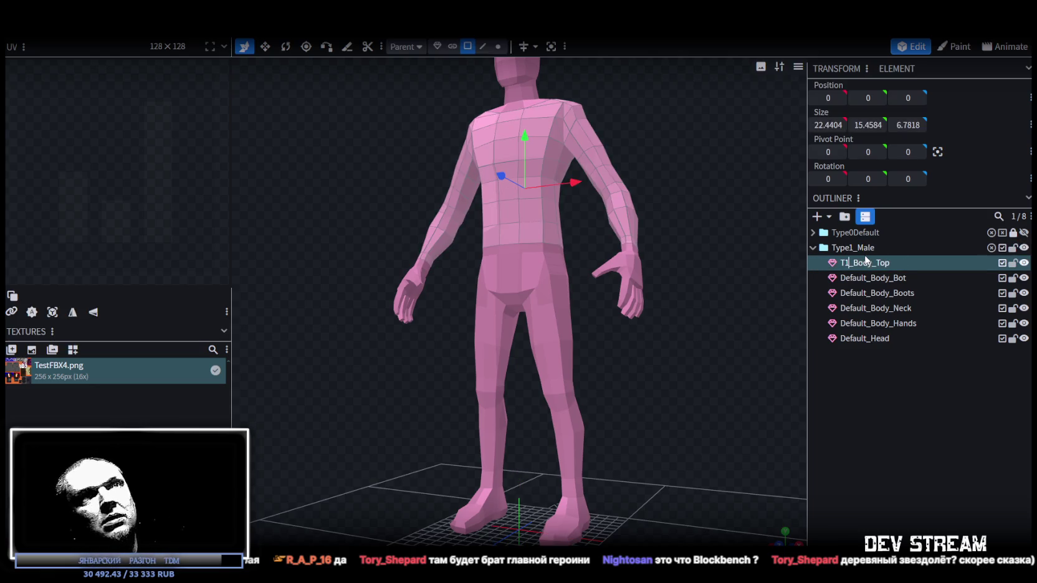
key("Return")
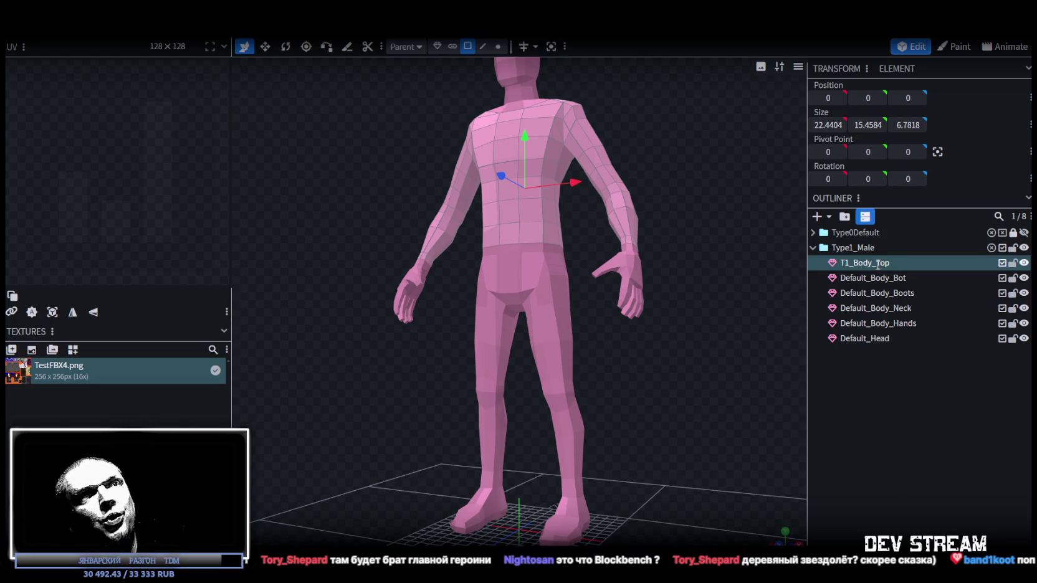
left_click(877, 262)
key("BackSpace")
key("BackSpace")
key("BackSpace")
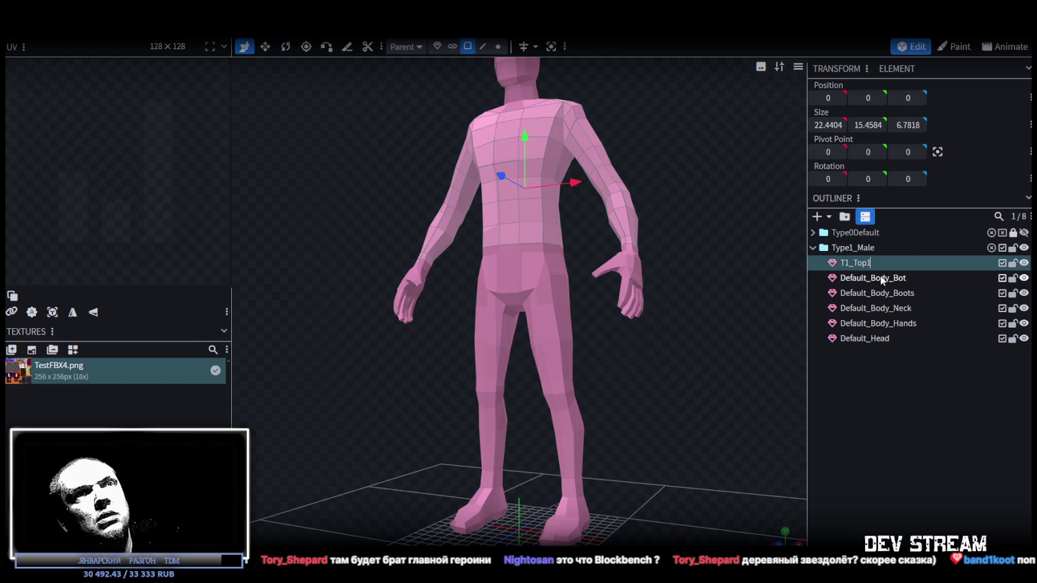
Step: Rename the bottom and boots meshes to T1_Bot1 and T1_Boots1
double_click(881, 278)
left_click_drag(893, 278, 824, 279)
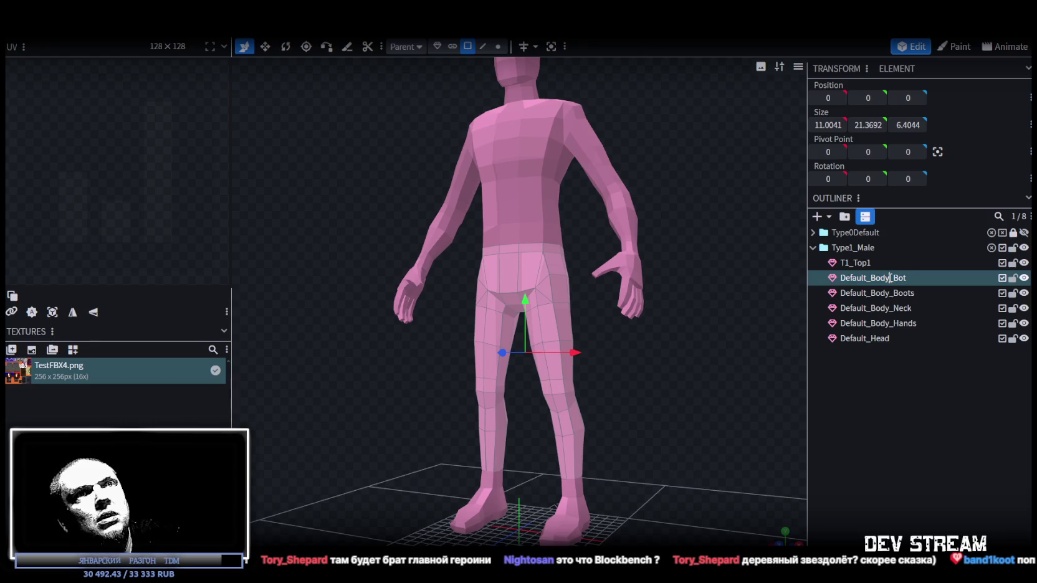
type("T1_Bot")
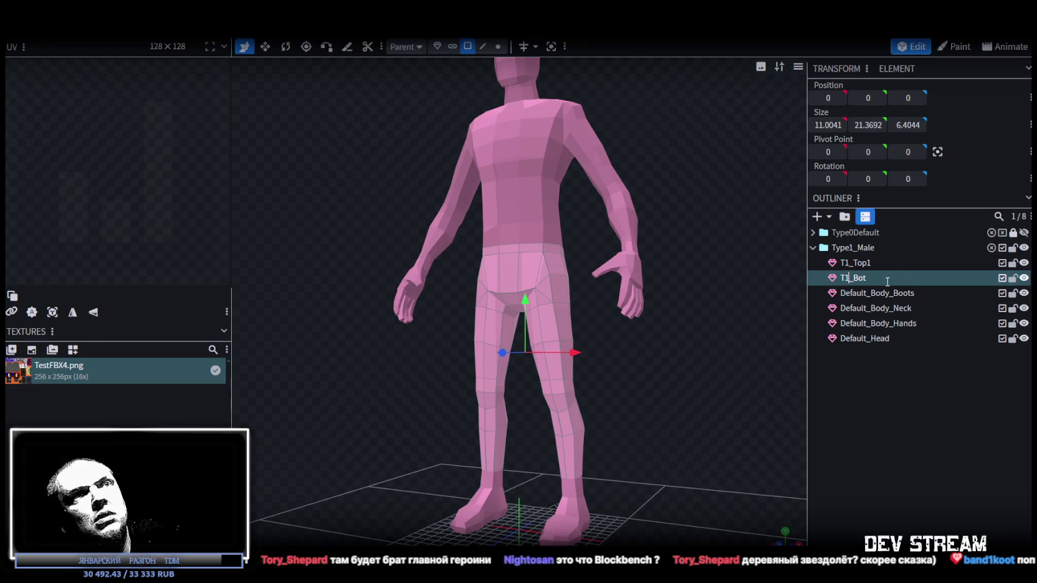
type("1")
left_click(889, 293)
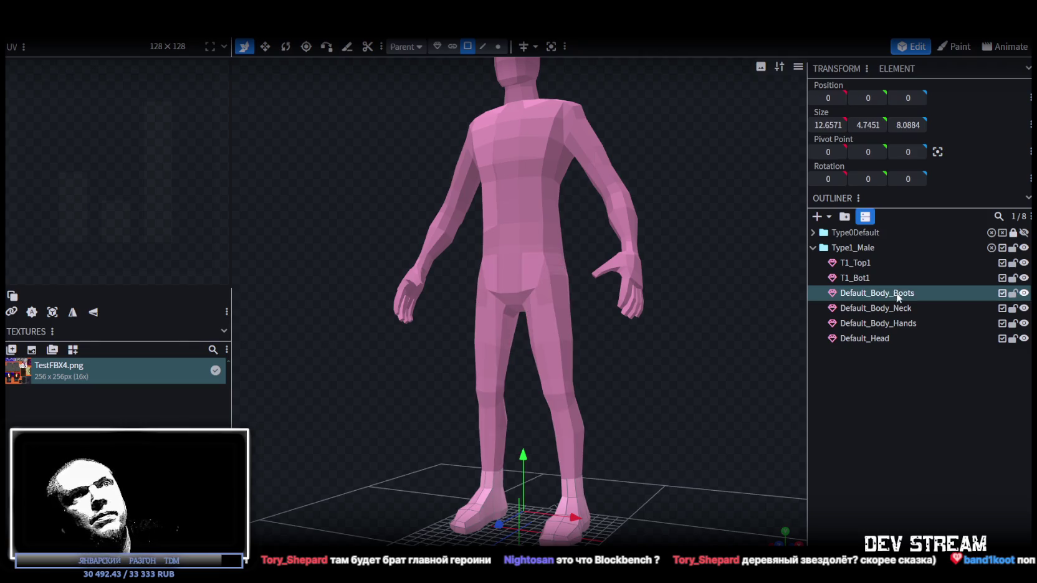
double_click(888, 293)
left_click_drag(889, 292, 840, 293)
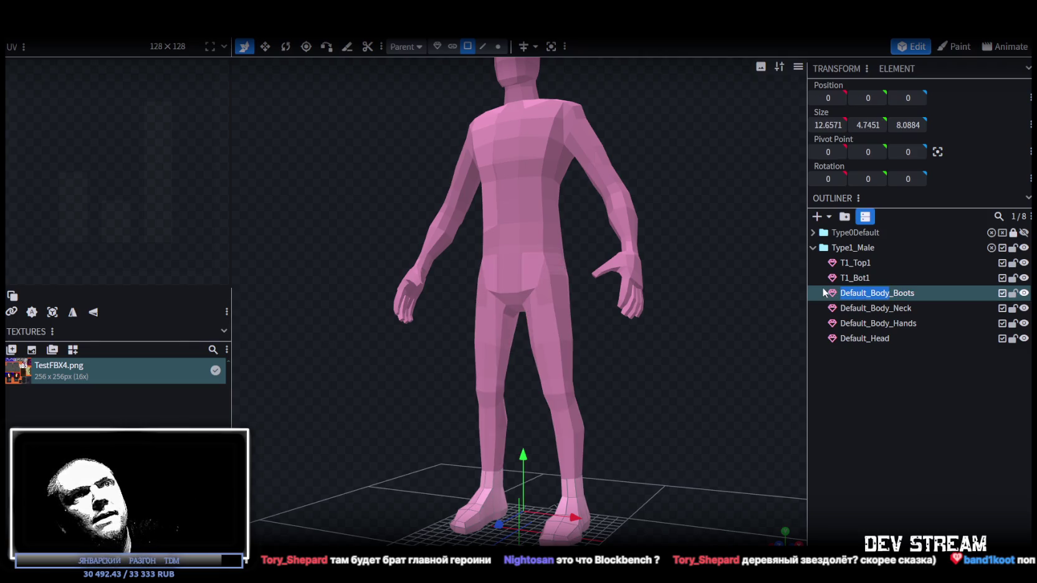
type("T")
key("Return")
type("1")
left_click(888, 293)
type("1")
Step: Rename the neck and hands meshes to T1_Neck1 and T1_Hands1
double_click(891, 308)
left_click(891, 308)
left_click_drag(893, 308, 840, 308)
type("T1")
left_click(900, 308)
type("1")
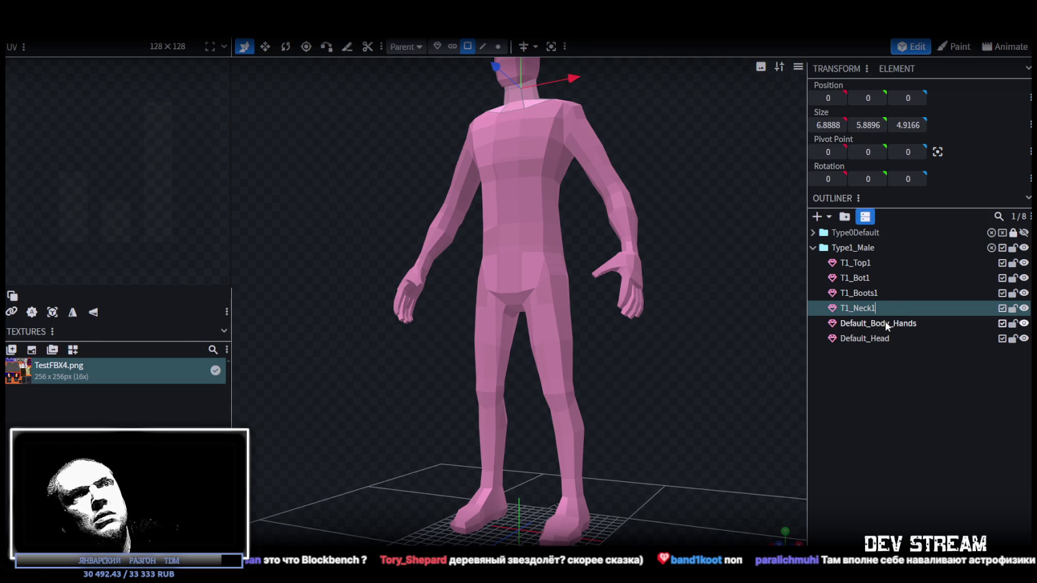
left_click(889, 323)
double_click(888, 323)
left_click(885, 321)
left_click_drag(885, 322, 841, 323)
type("T1")
left_click(891, 323)
type("1")
Step: Rename the Default_Head mesh to T1_Head1 and look down on the body model
double_click(867, 338)
left_click_drag(867, 339, 841, 338)
type("T11")
left_click(891, 338)
type("1")
left_click(885, 323)
scroll(698, 293, "down", 3)
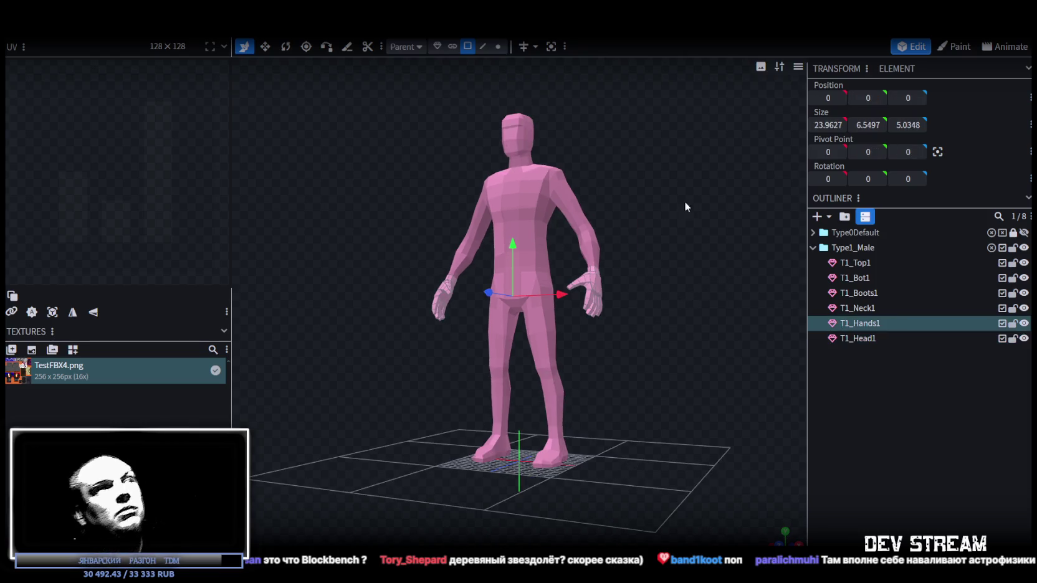
mouse_move(684, 201)
left_mouse_down()
mouse_move(654, 292)
mouse_move(669, 270)
left_mouse_up()
scroll(681, 276, "up", 3)
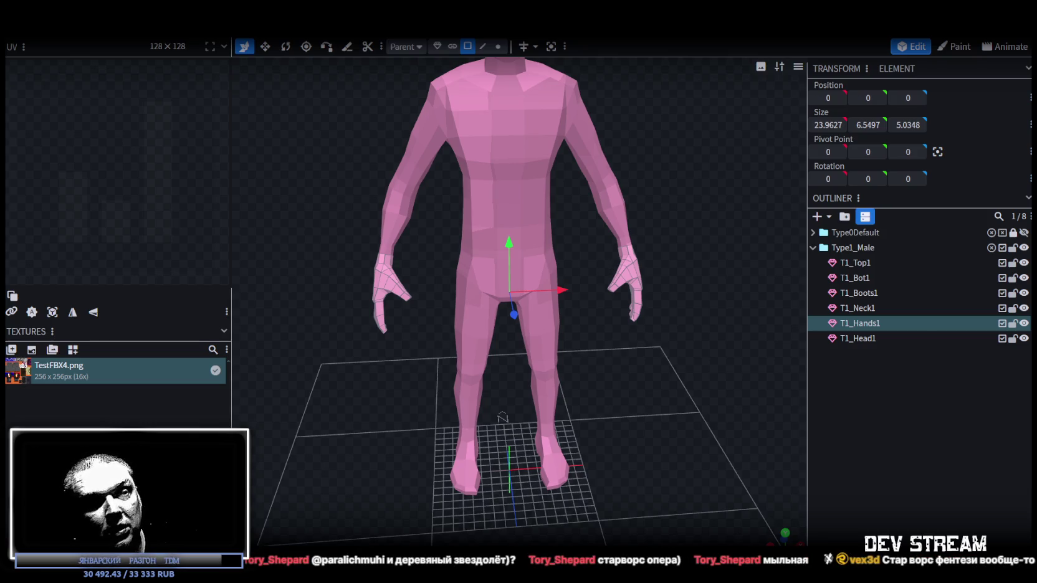
key("alt+Tab")
Step: Search the Steam library for 'wild' and open the Outer Wilds page
left_click(61, 103)
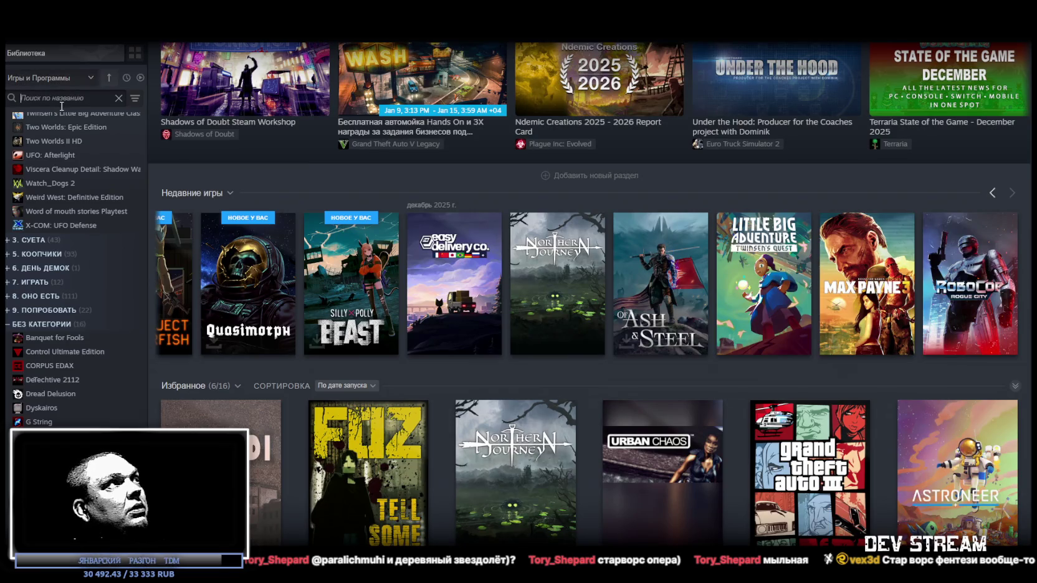
type("wild")
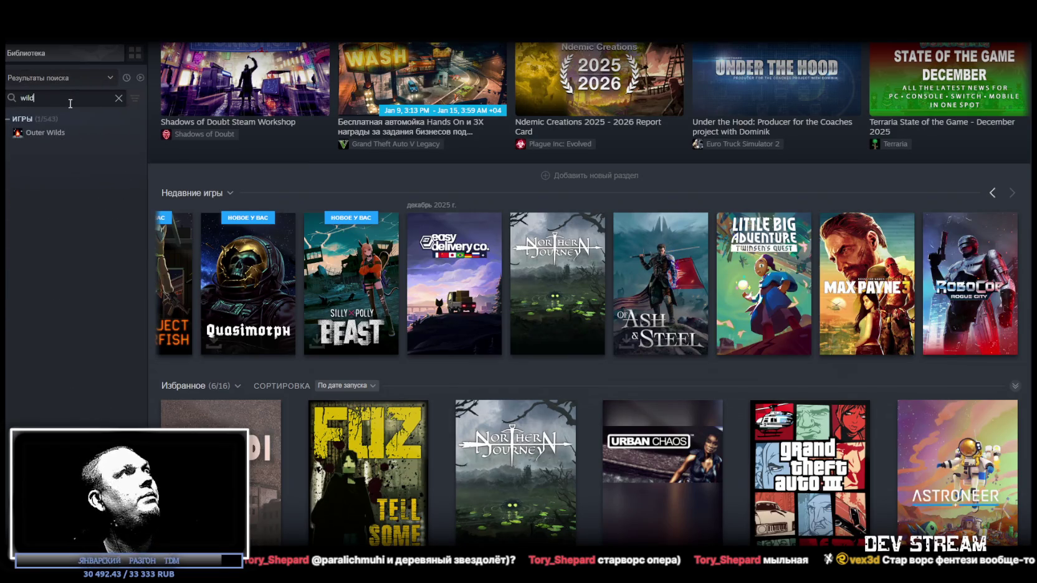
left_click(69, 133)
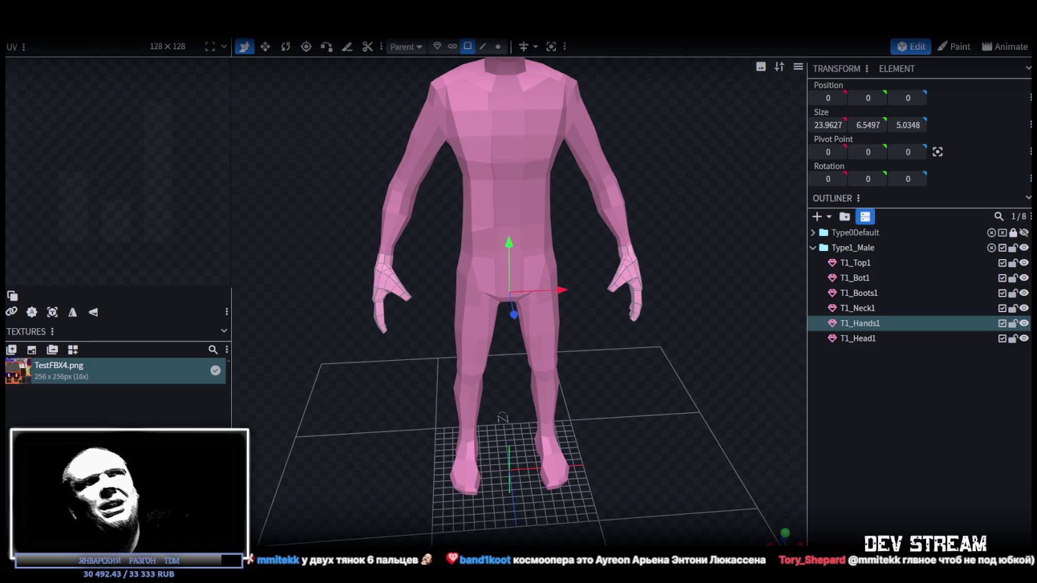
Step: Zoom and orbit around the body model, then move the meme browser window up
scroll(666, 301, "up", 3)
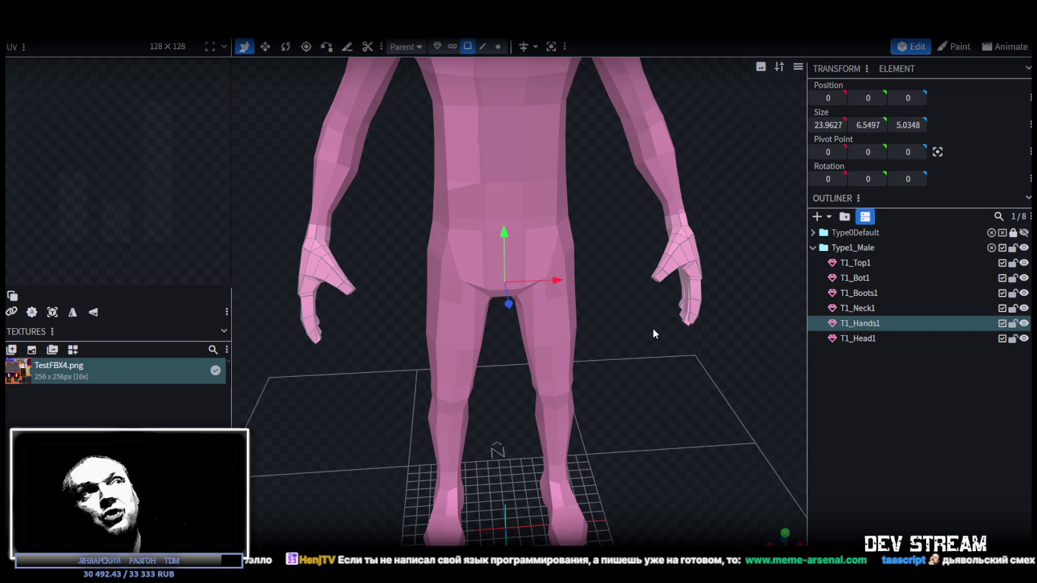
mouse_move(652, 327)
left_mouse_down()
mouse_move(680, 383)
mouse_move(579, 379)
mouse_move(609, 363)
mouse_move(561, 260)
left_mouse_up()
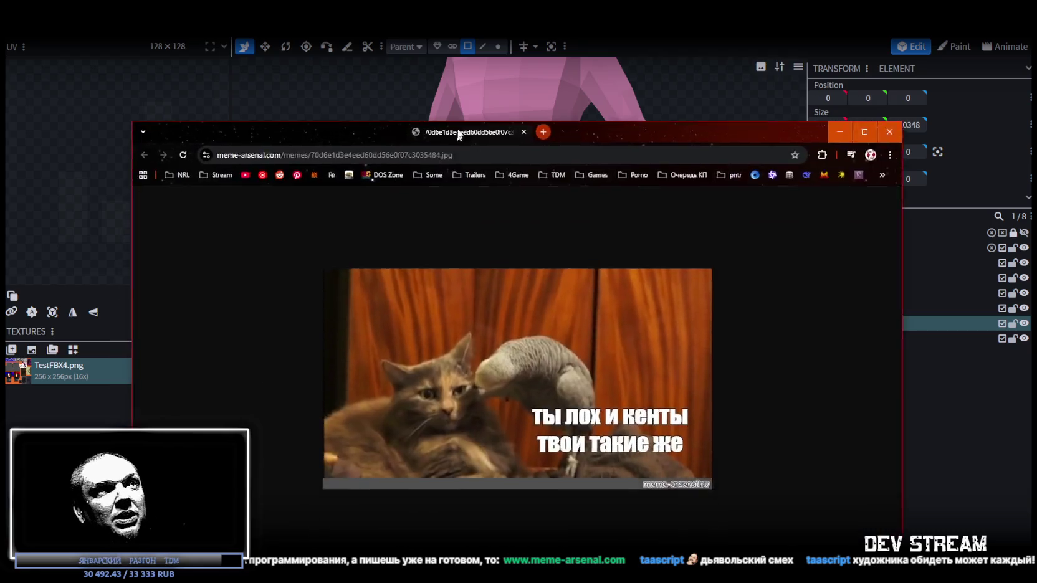
left_click_drag(456, 132, 464, 67)
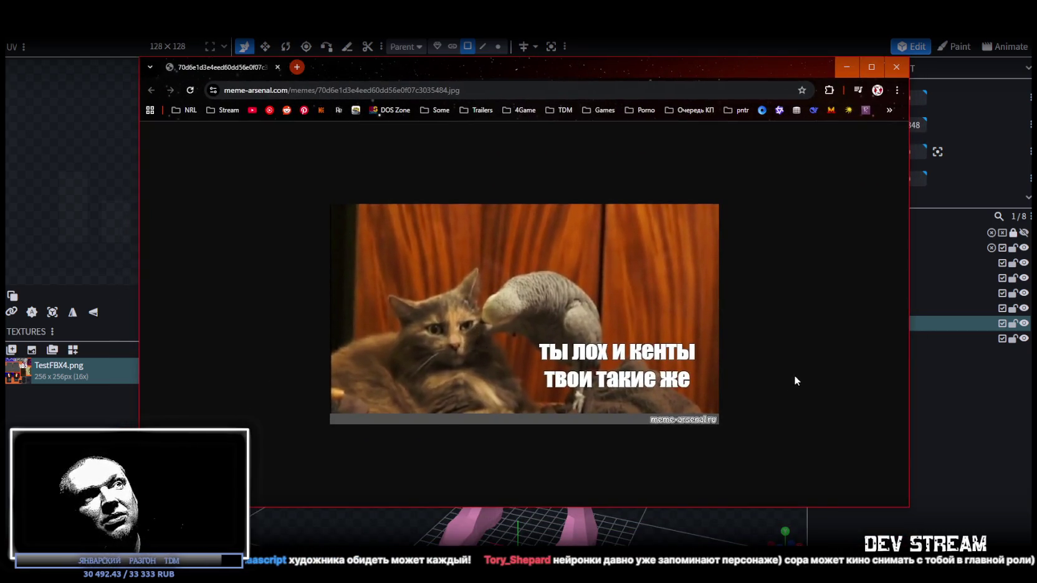
Step: Close the Chrome window showing the cat-and-parrot meme
left_click(895, 67)
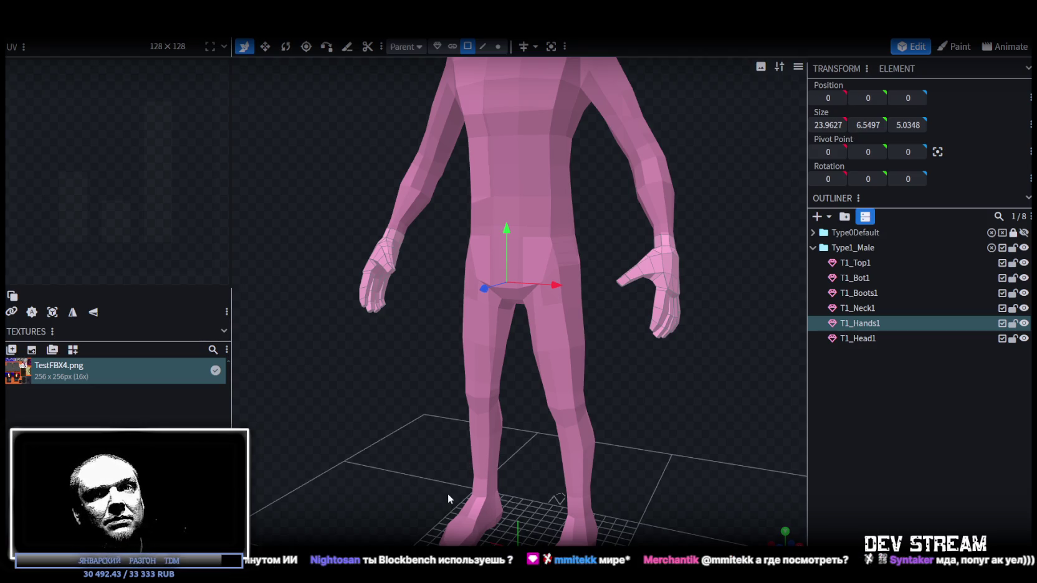
Step: Restore and re-maximize Blockbench, then switch to Unity and orbit to a level street view
mouse_move(623, 25)
left_mouse_down()
mouse_move(668, 303)
mouse_move(713, 241)
mouse_move(745, 220)
mouse_move(549, 113)
left_mouse_up()
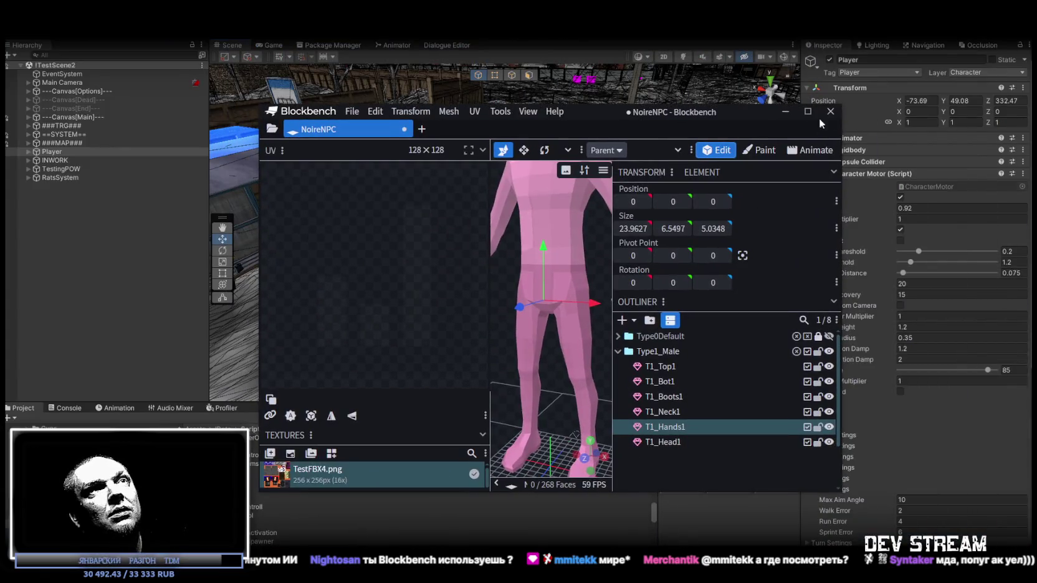
left_click(806, 111)
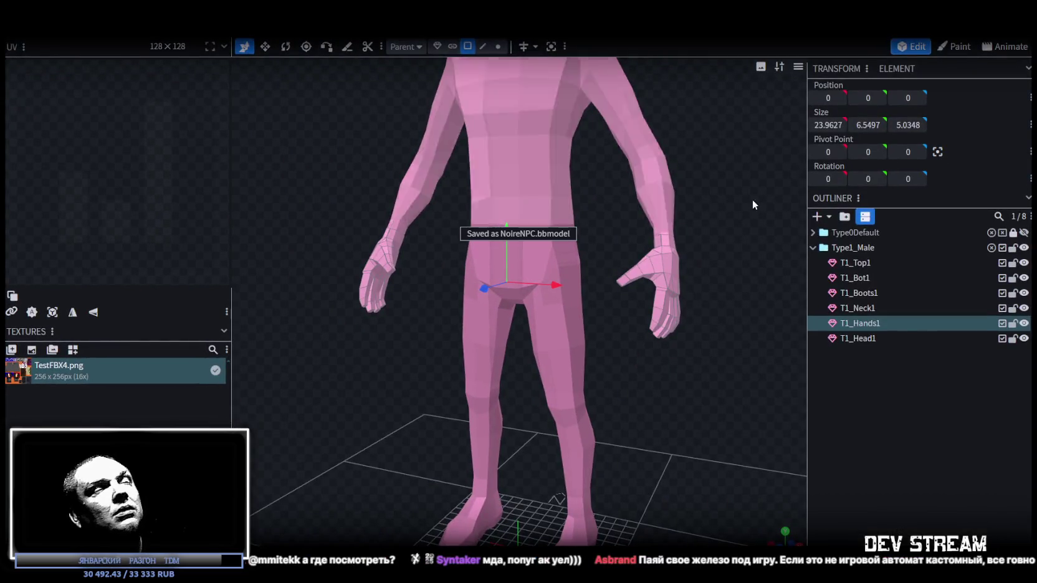
key("alt+Tab")
mouse_move(427, 226)
left_mouse_down("alt")
mouse_move(410, 174)
mouse_move(671, 229)
mouse_move(485, 219)
mouse_move(567, 257)
mouse_move(559, 232)
left_mouse_up("alt")
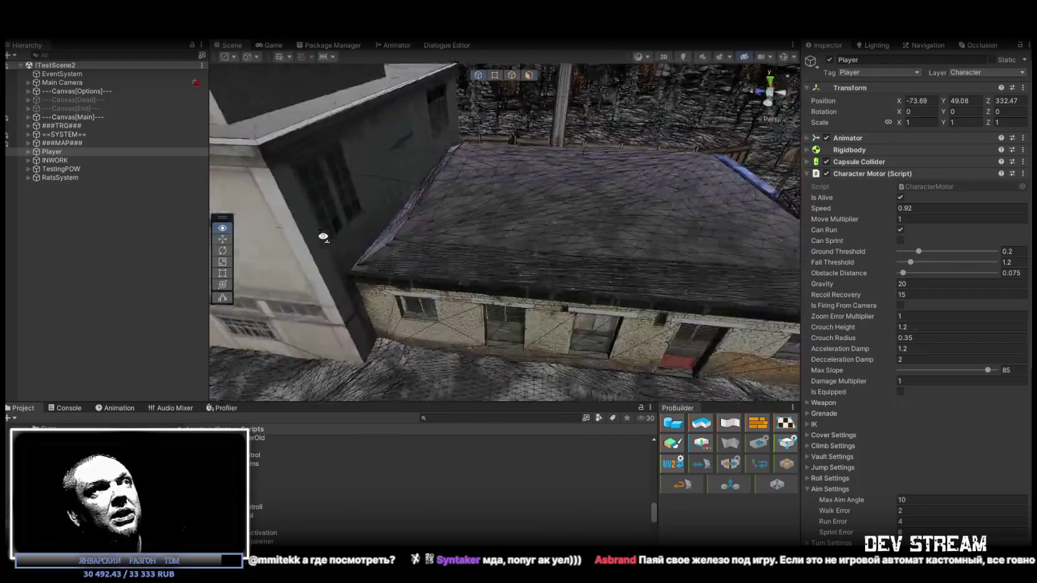
left_click(579, 274)
mouse_move(580, 274)
left_mouse_down("alt")
mouse_move(632, 263)
mouse_move(437, 206)
left_mouse_up("alt")
left_click(632, 263)
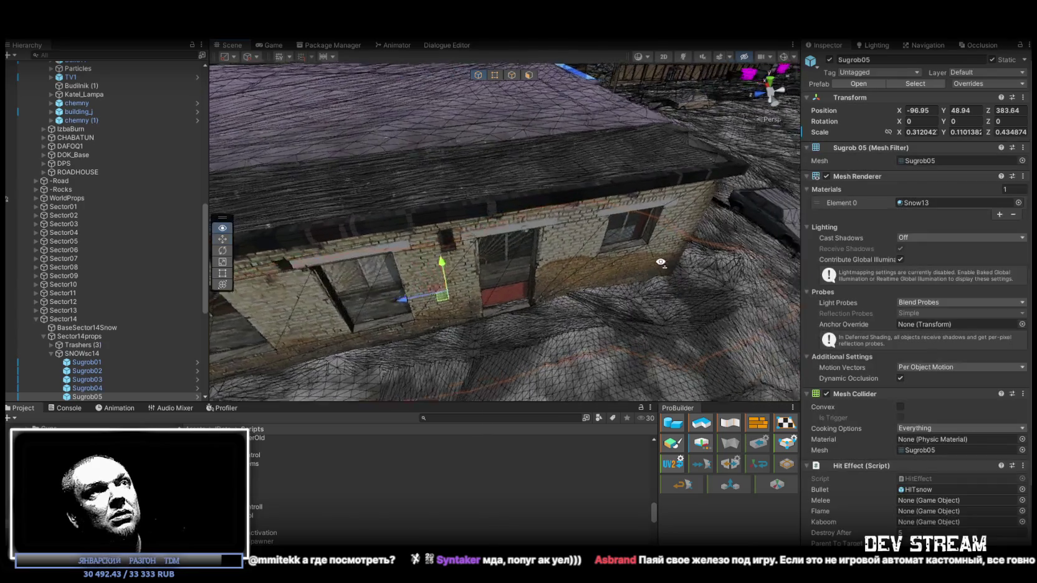
mouse_move(437, 206)
right_mouse_down()
mouse_move(640, 194)
mouse_move(633, 282)
mouse_move(456, 209)
mouse_move(301, 272)
mouse_move(273, 230)
right_mouse_up()
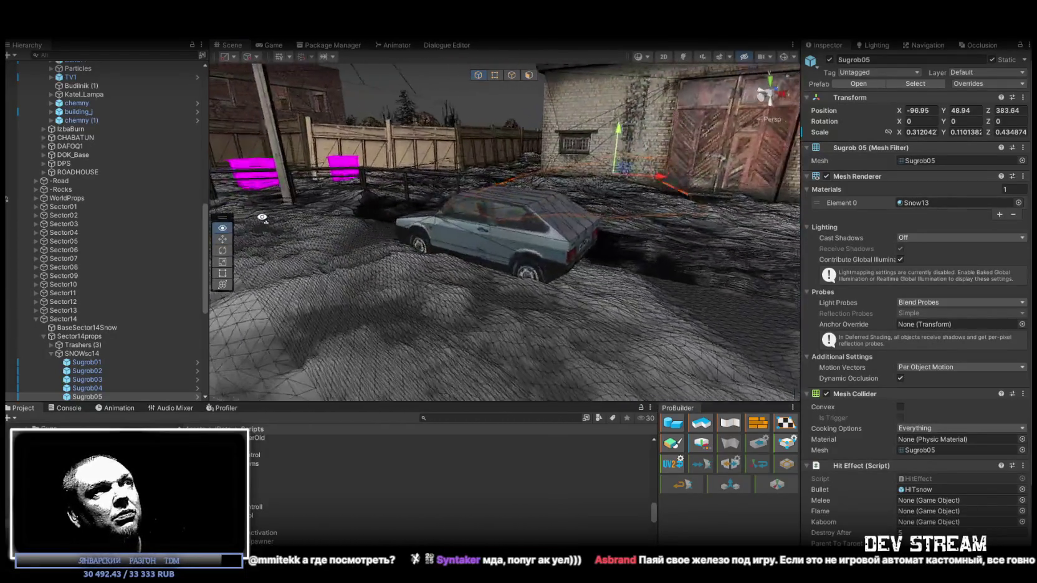
mouse_move(272, 230)
right_mouse_down()
mouse_move(574, 255)
mouse_move(853, 247)
right_mouse_up()
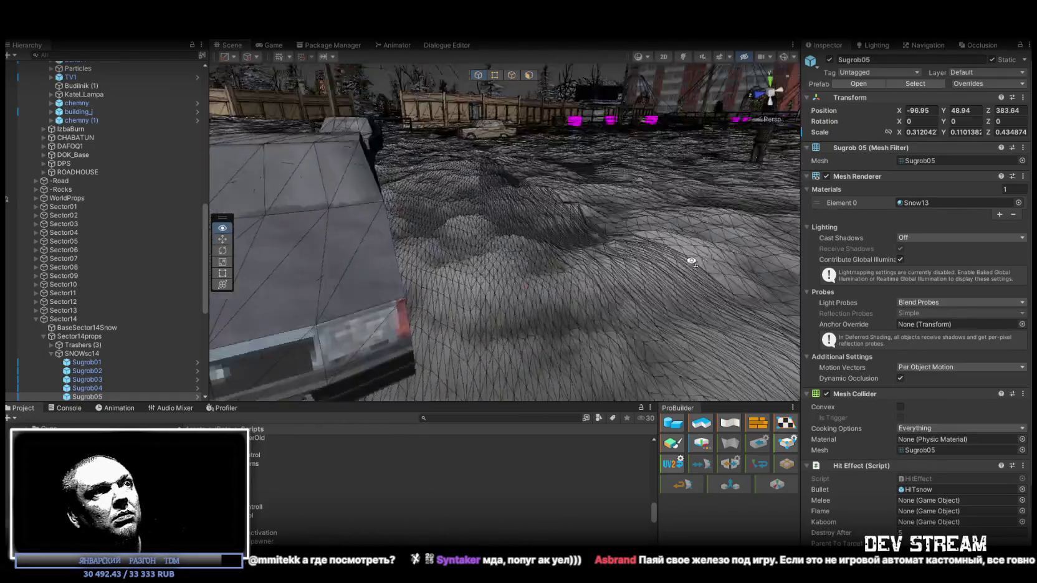
mouse_move(930, 231)
right_mouse_down()
mouse_move(988, 244)
mouse_move(448, 235)
mouse_move(231, 268)
mouse_move(251, 262)
right_mouse_up()
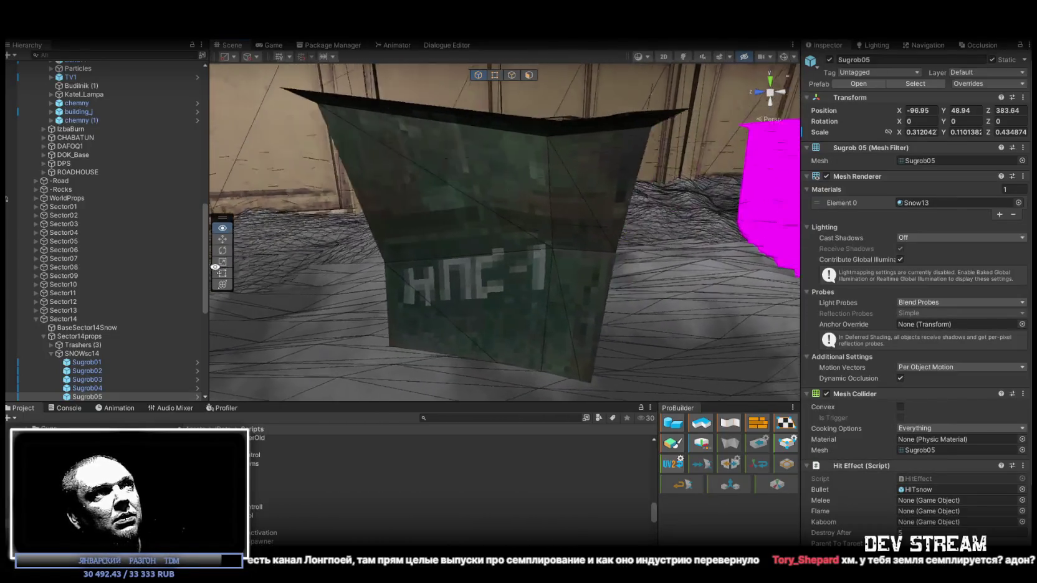
right_click_drag(252, 261, 506, 322)
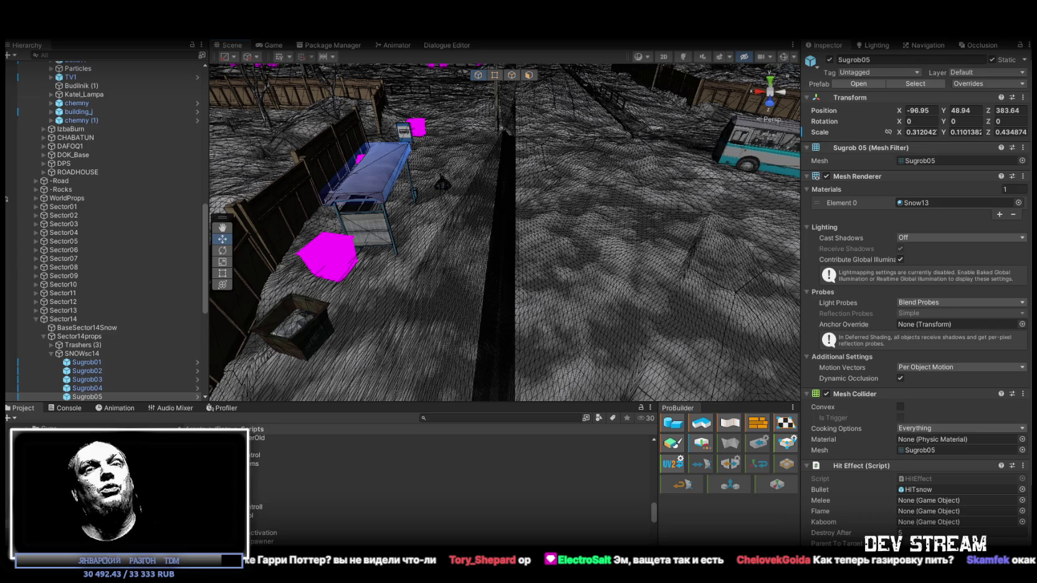
Step: Fly over to the house, select the MotoCtrl motorcycle and frame it
right_click_drag(511, 296, 750, 288)
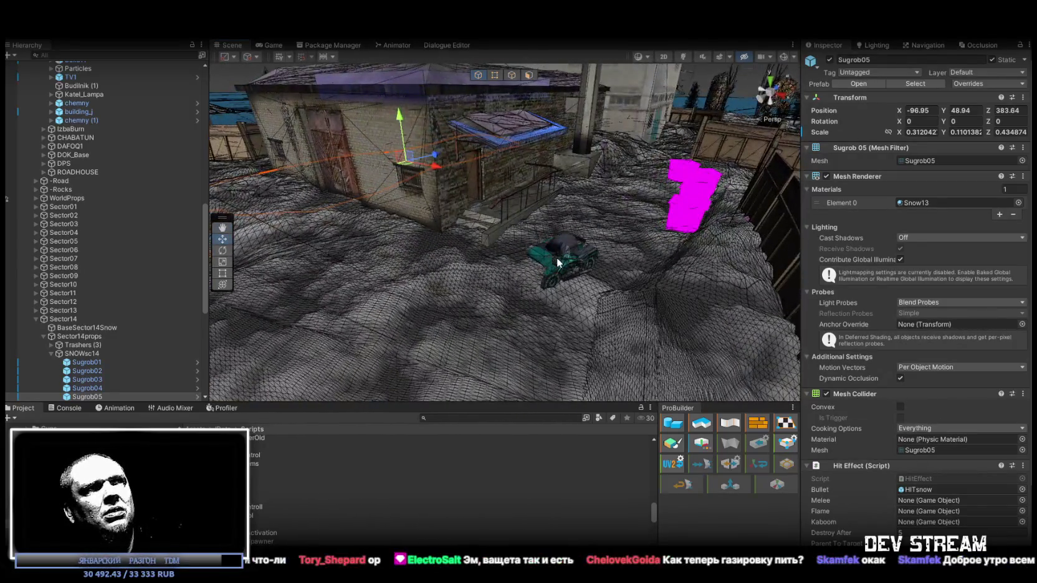
left_click(550, 256)
key("f")
Step: Scroll the Inspector through MotoCtrl's Arcade Driver components down to the driver exit events
scroll(895, 219, "down", 5)
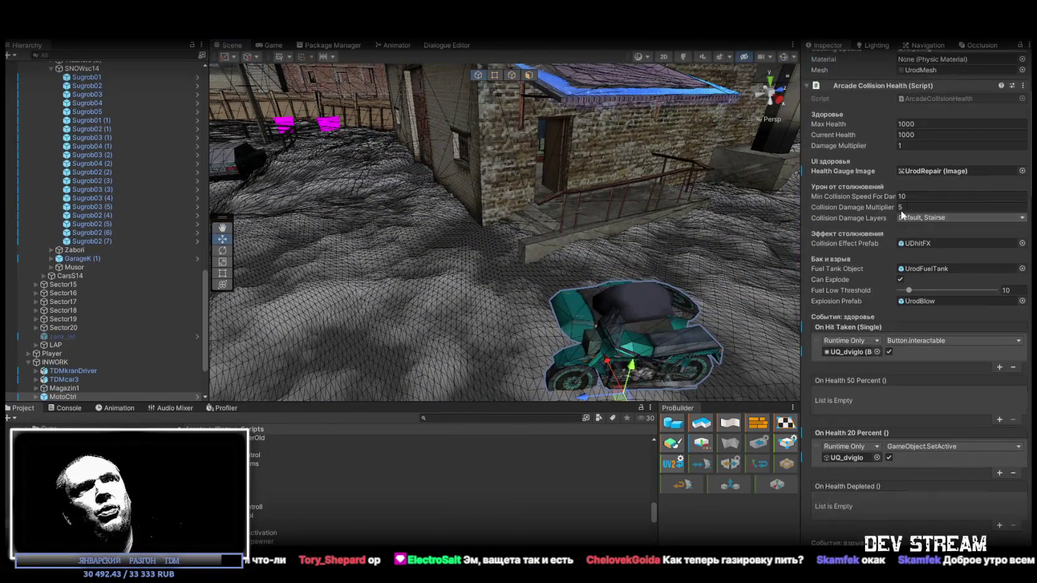
scroll(883, 202, "up", 3)
scroll(872, 275, "down", 5)
scroll(879, 298, "down", 5)
scroll(878, 294, "down", 5)
scroll(882, 281, "down", 5)
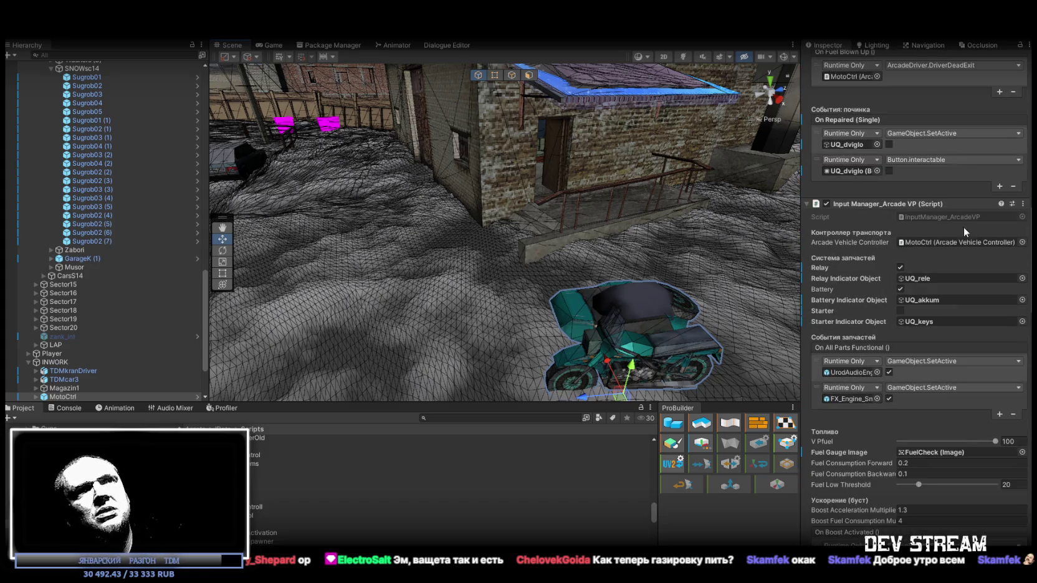
scroll(966, 339, "down", 3)
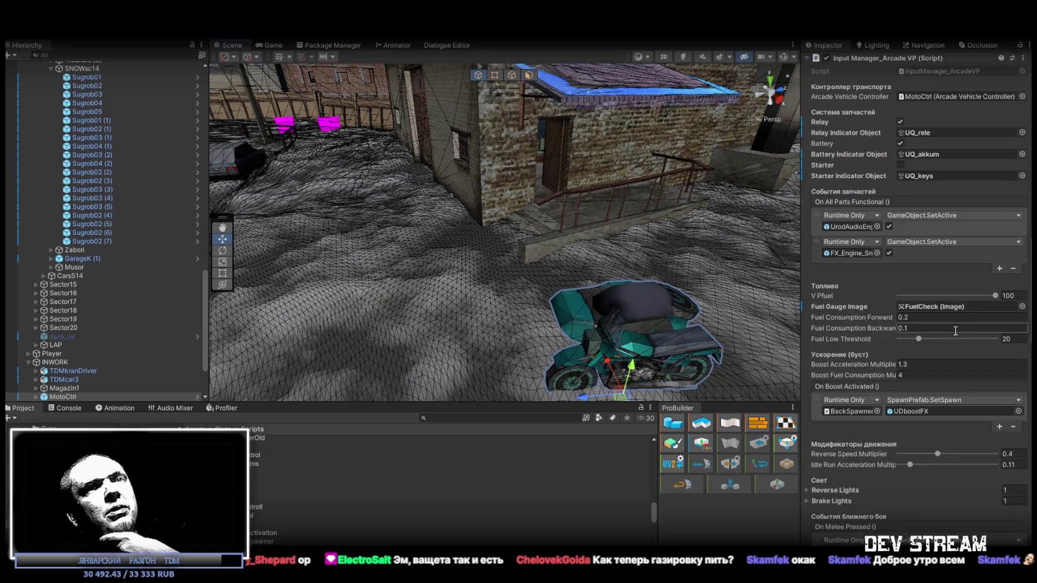
scroll(948, 327, "down", 4)
scroll(945, 324, "down", 3)
scroll(936, 319, "down", 3)
scroll(932, 318, "down", 3)
scroll(930, 316, "down", 3)
scroll(929, 316, "down", 2)
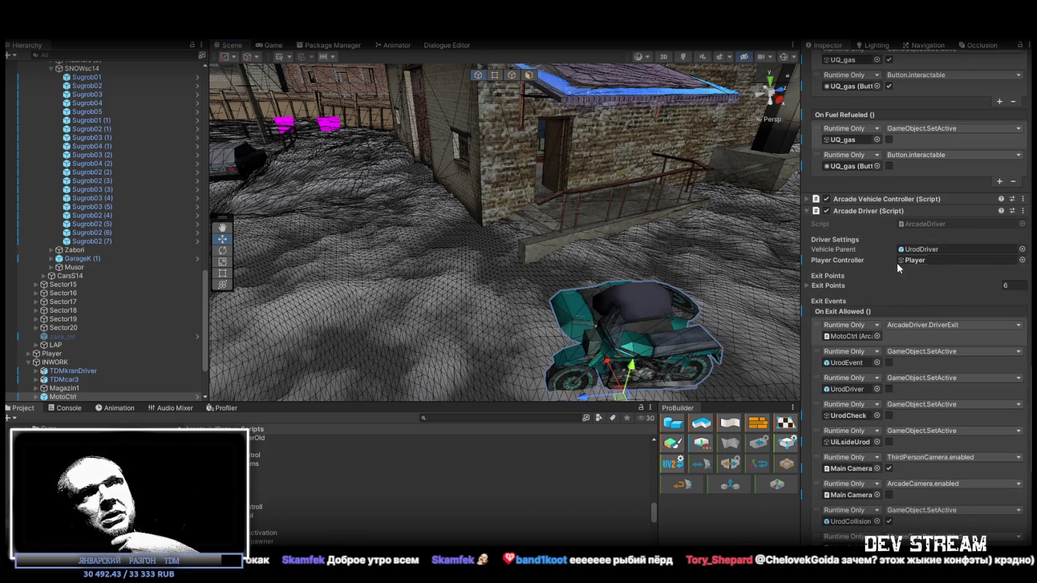
scroll(893, 261, "down", 3)
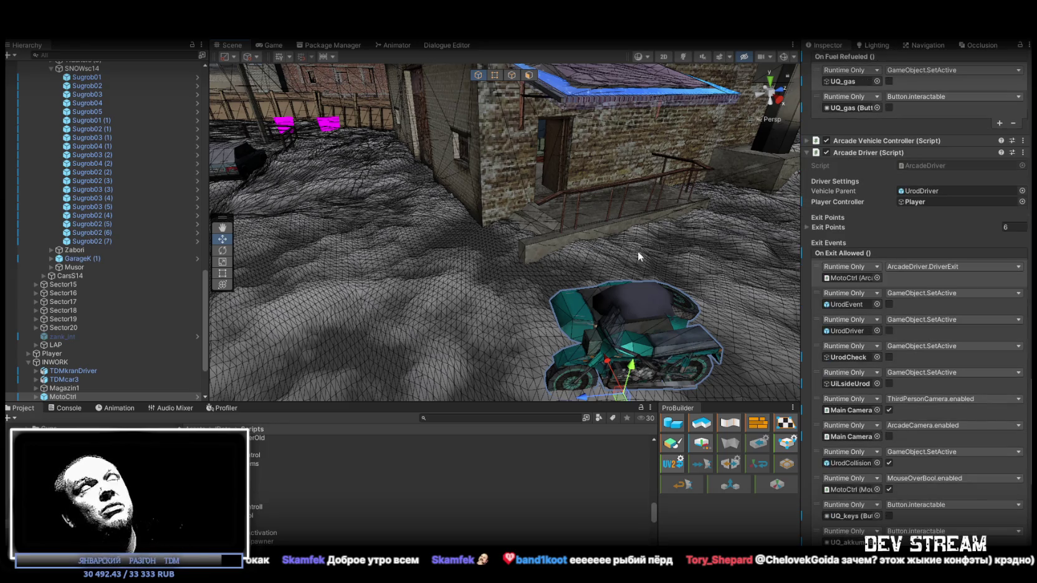
scroll(933, 256, "down", 4)
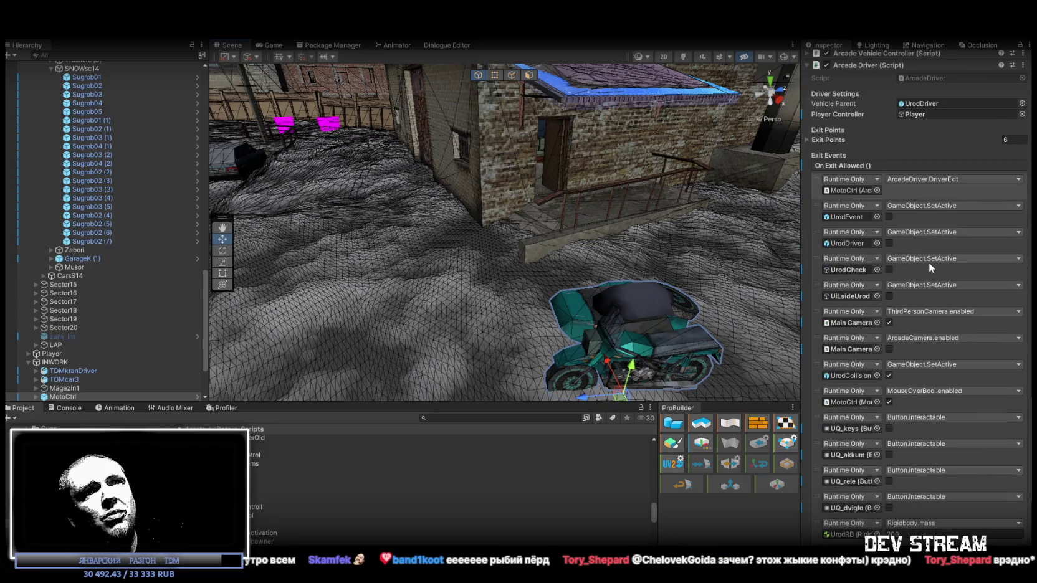
scroll(928, 263, "down", 4)
scroll(916, 203, "down", 4)
scroll(885, 294, "down", 4)
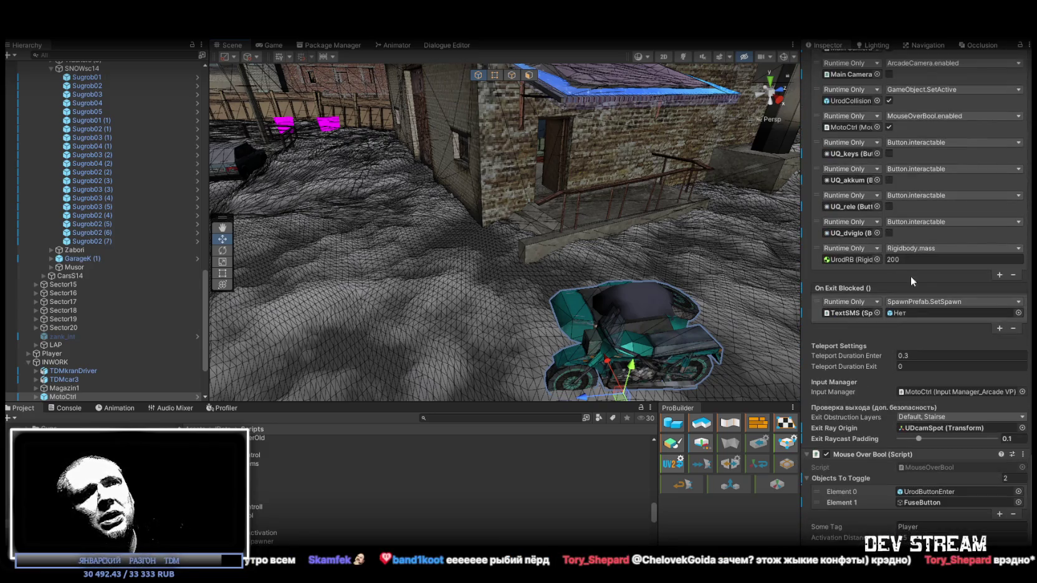
scroll(930, 495, "up", 5)
scroll(859, 316, "up", 5)
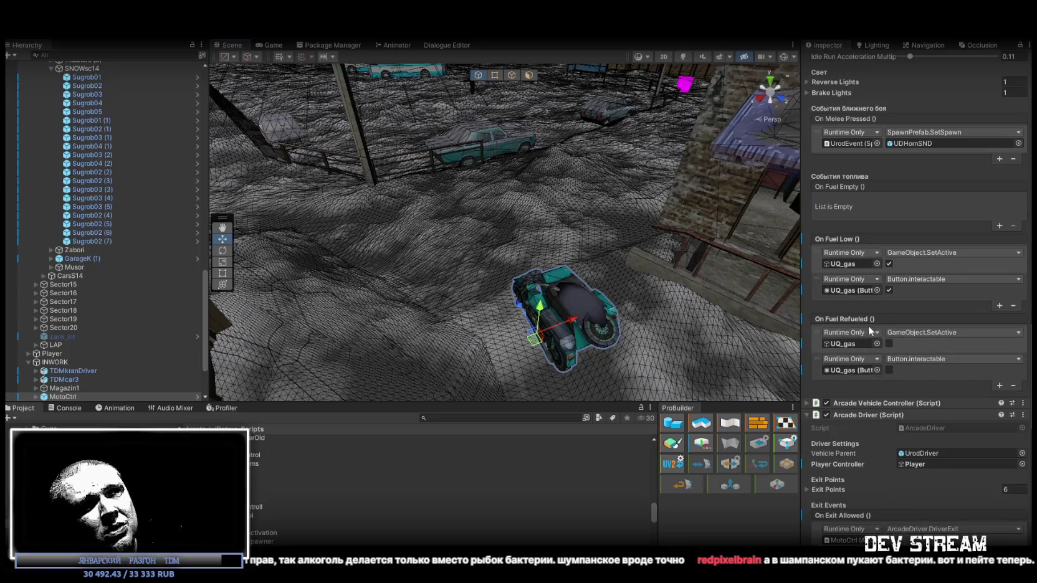
scroll(880, 339, "down", 4)
scroll(878, 369, "down", 5)
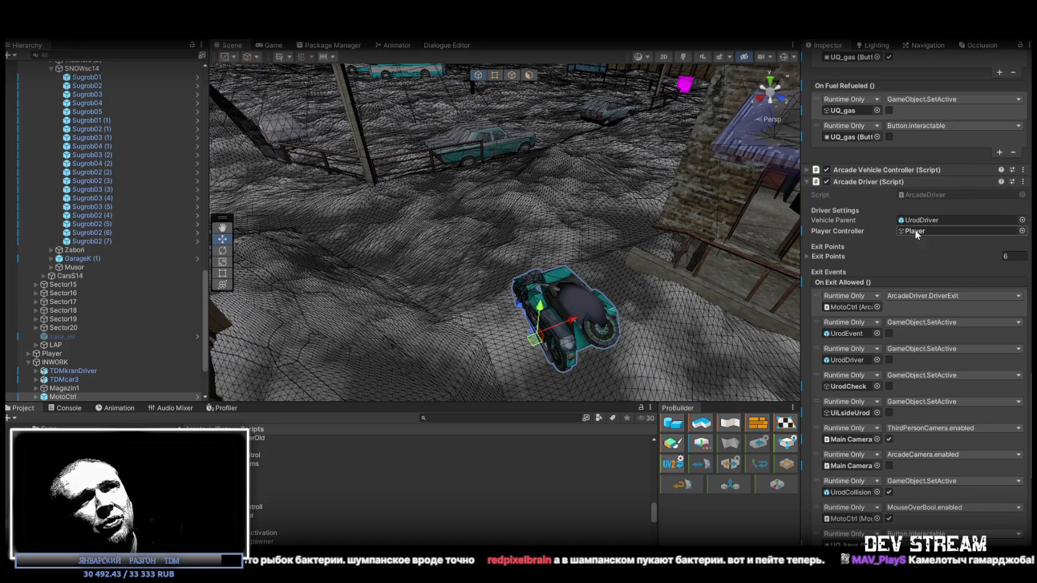
scroll(897, 318, "down", 2)
scroll(878, 349, "down", 2)
scroll(877, 353, "down", 4)
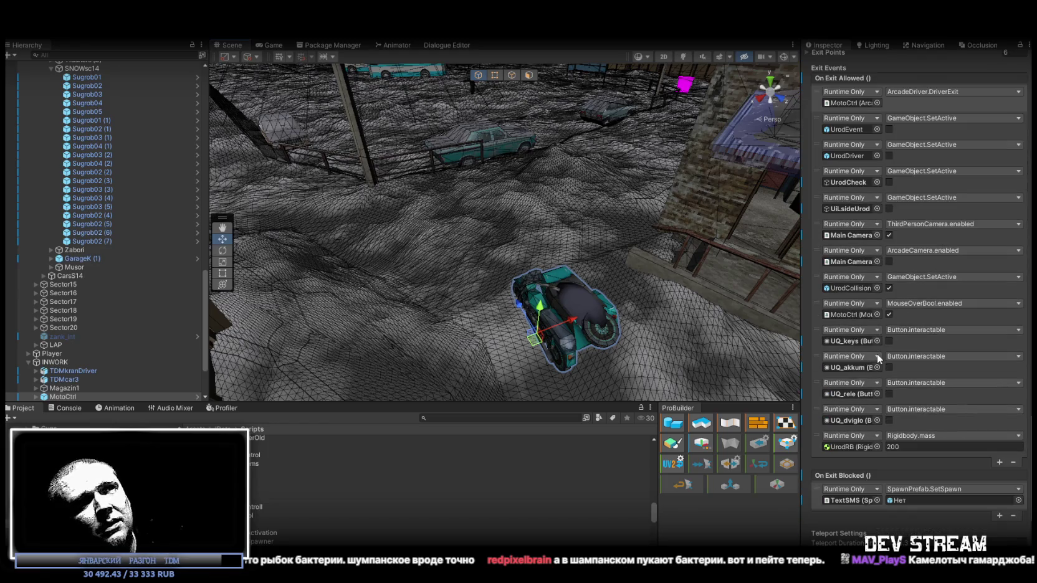
scroll(877, 353, "down", 2)
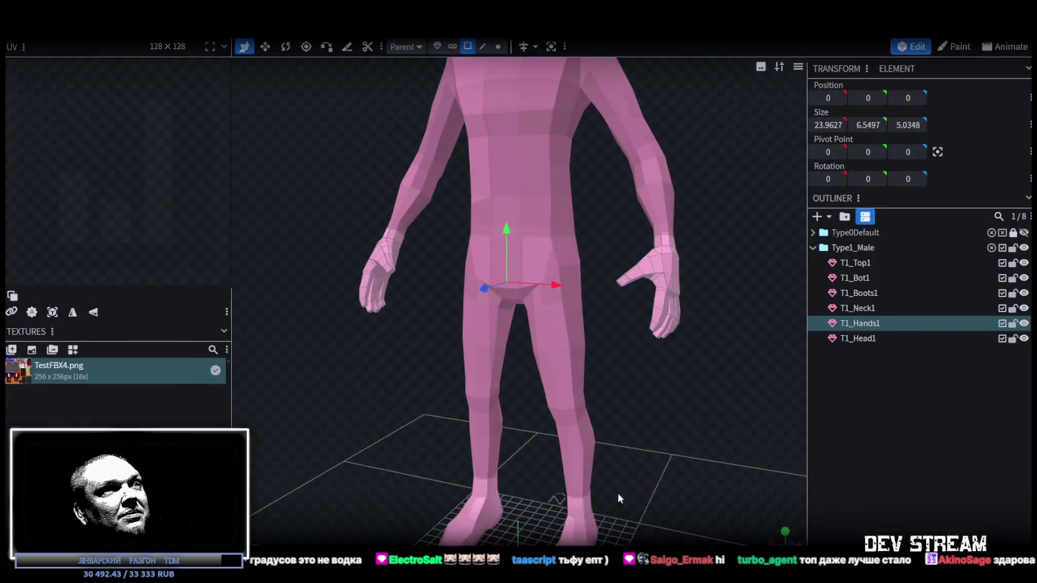
left_click(571, 372)
scroll(652, 386, "up", 5)
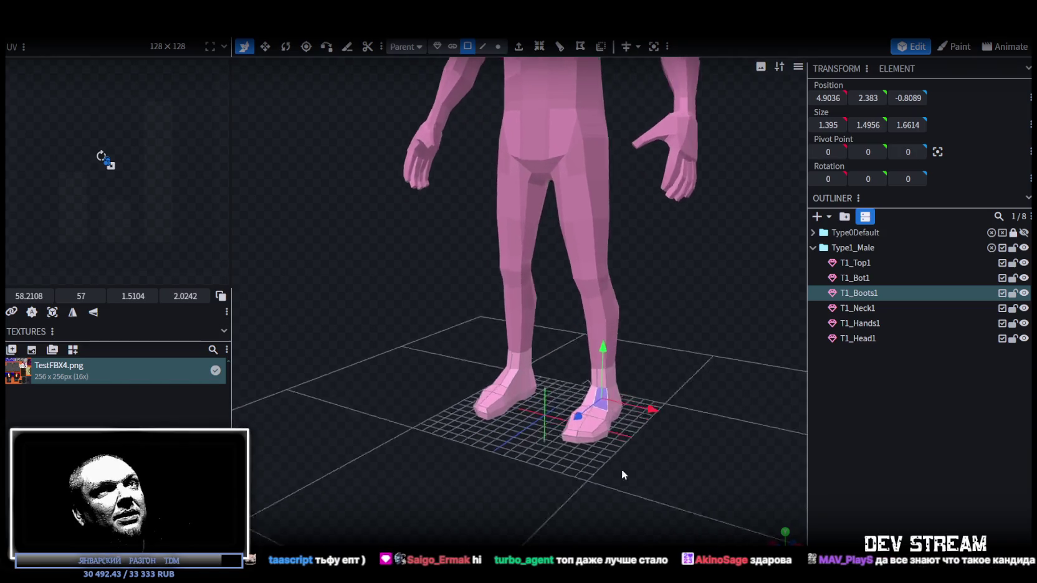
left_click(855, 262)
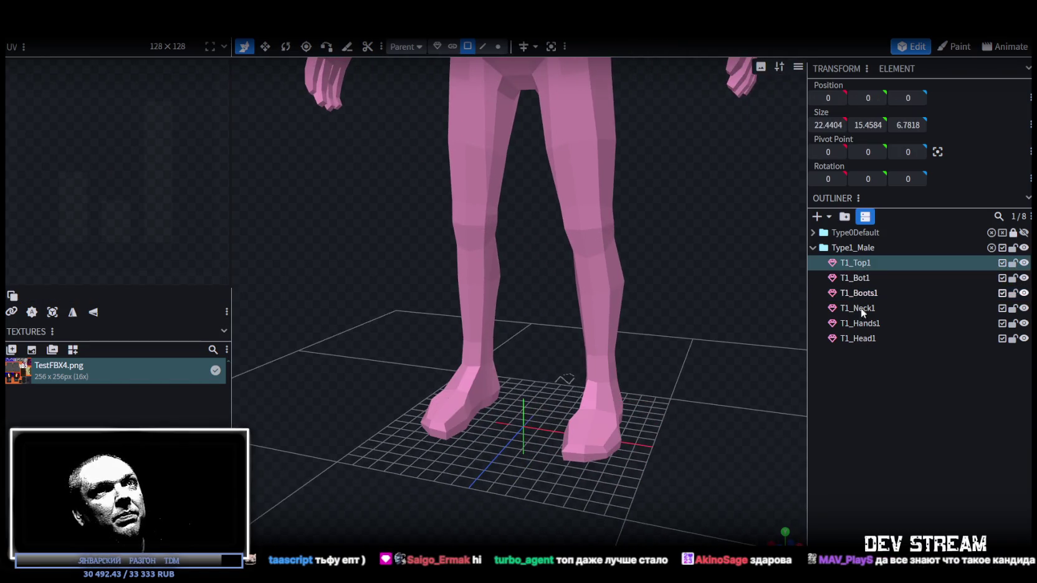
scroll(602, 421, "down", 3)
scroll(602, 421, "down", 2)
scroll(726, 255, "up", 3)
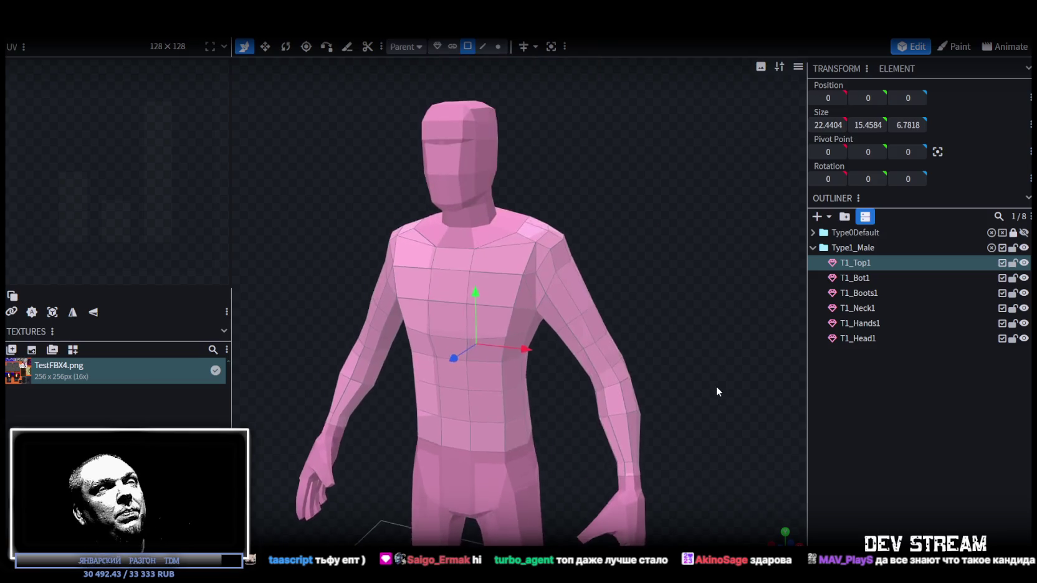
left_click_drag(751, 220, 735, 315)
left_click(863, 278)
left_click(835, 262)
mouse_move(804, 261)
left_mouse_down()
mouse_move(621, 282)
mouse_move(677, 279)
left_mouse_up()
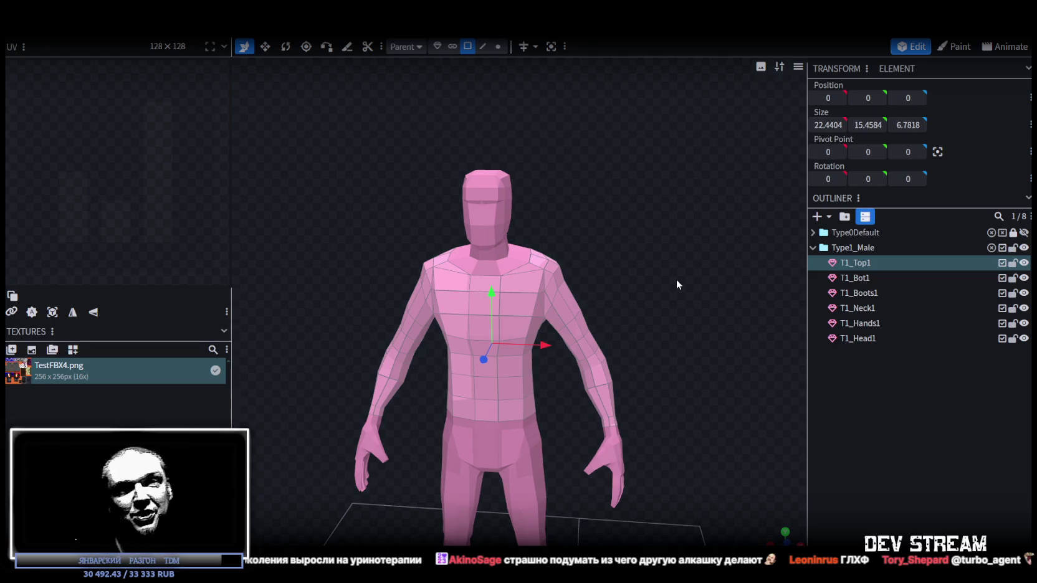
mouse_move(563, 262)
left_mouse_down()
mouse_move(666, 307)
mouse_move(591, 295)
mouse_move(615, 290)
left_mouse_up()
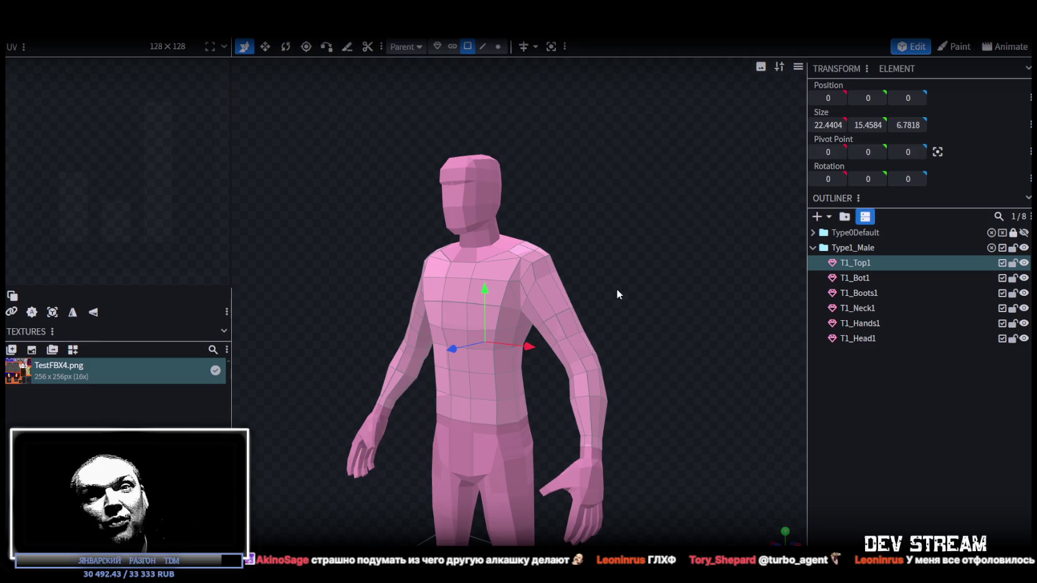
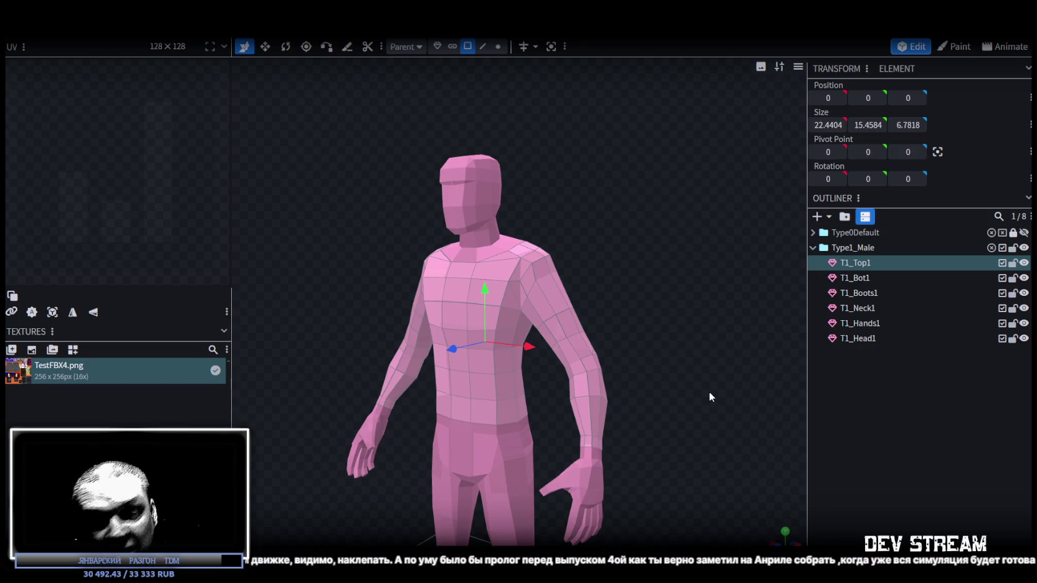
Step: Orbit to the back of the pink character and select one face on the torso's lower back
mouse_move(608, 268)
left_mouse_down()
mouse_move(311, 288)
mouse_move(393, 281)
left_mouse_up()
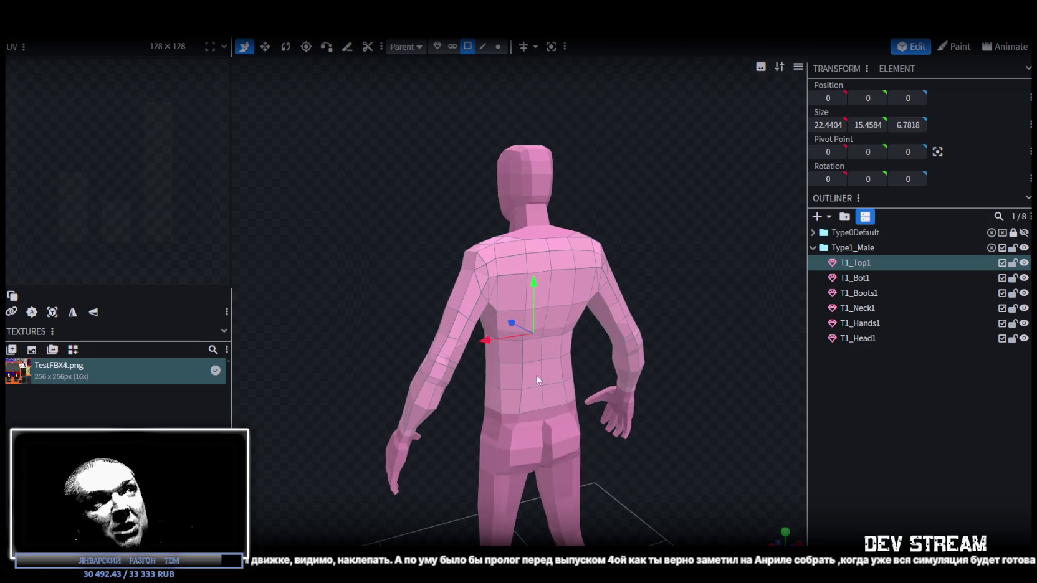
left_click(511, 402)
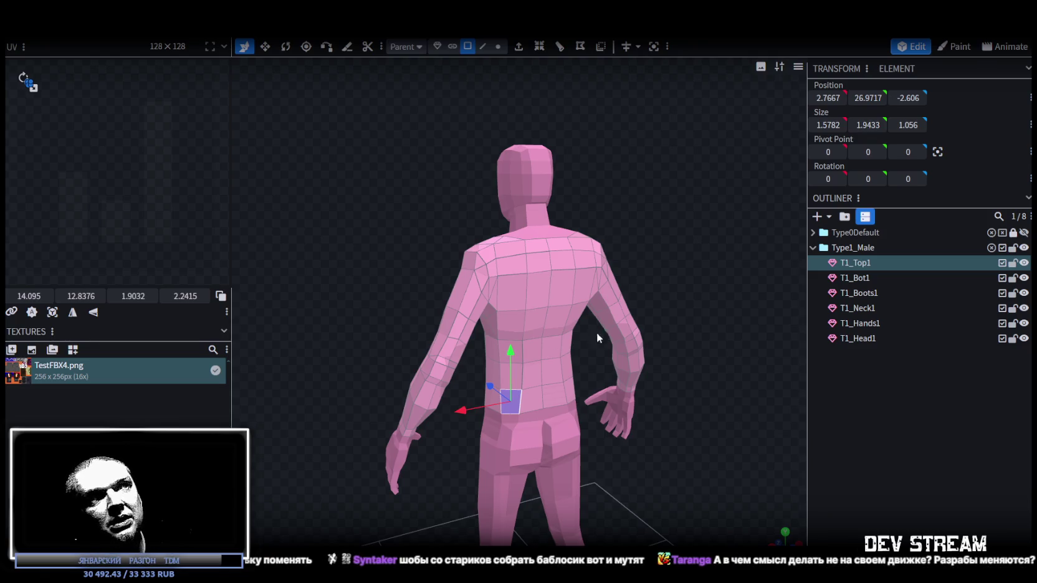
left_click_drag(714, 415, 658, 405)
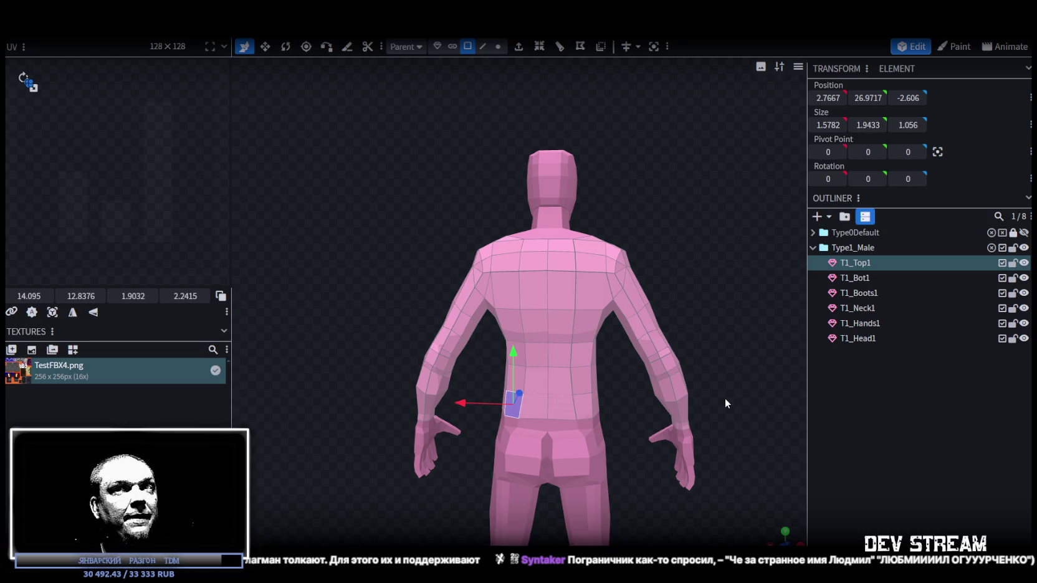
Step: Zoom in, turn the model to its front, and select a single face on the chest
scroll(488, 272, "up", 2)
mouse_move(392, 200)
left_mouse_down()
mouse_move(567, 230)
mouse_move(661, 212)
mouse_move(577, 388)
mouse_move(638, 304)
mouse_move(633, 468)
mouse_move(597, 378)
left_mouse_up()
left_click(506, 244)
mouse_move(506, 244)
left_mouse_down()
mouse_move(678, 270)
mouse_move(628, 293)
mouse_move(644, 294)
mouse_move(497, 325)
mouse_move(658, 278)
mouse_move(667, 264)
left_mouse_up()
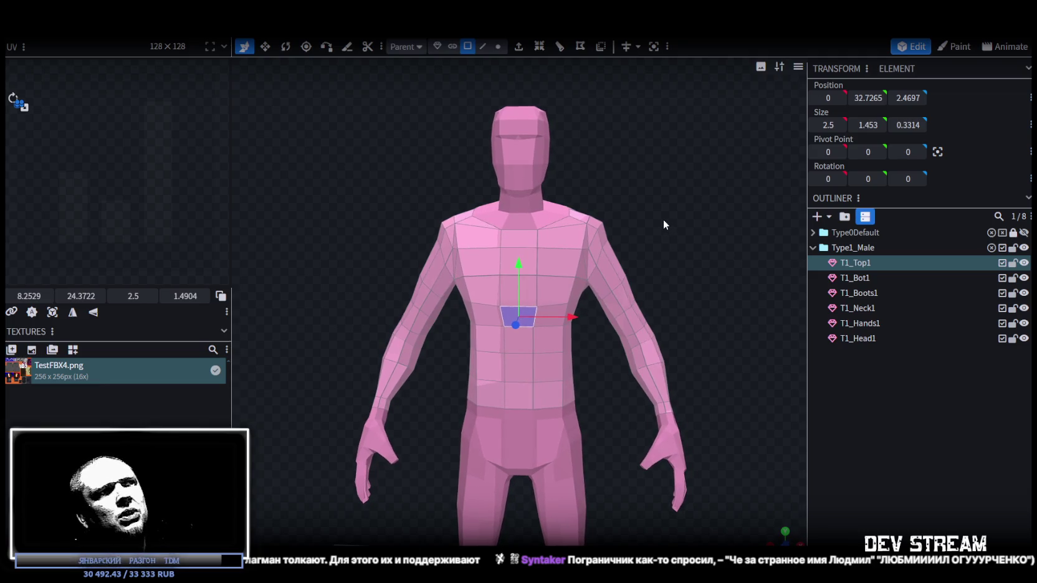
mouse_move(696, 292)
left_mouse_down()
mouse_move(703, 243)
mouse_move(622, 261)
mouse_move(643, 245)
mouse_move(688, 245)
mouse_move(669, 263)
mouse_move(545, 273)
mouse_move(678, 262)
mouse_move(672, 250)
left_mouse_up()
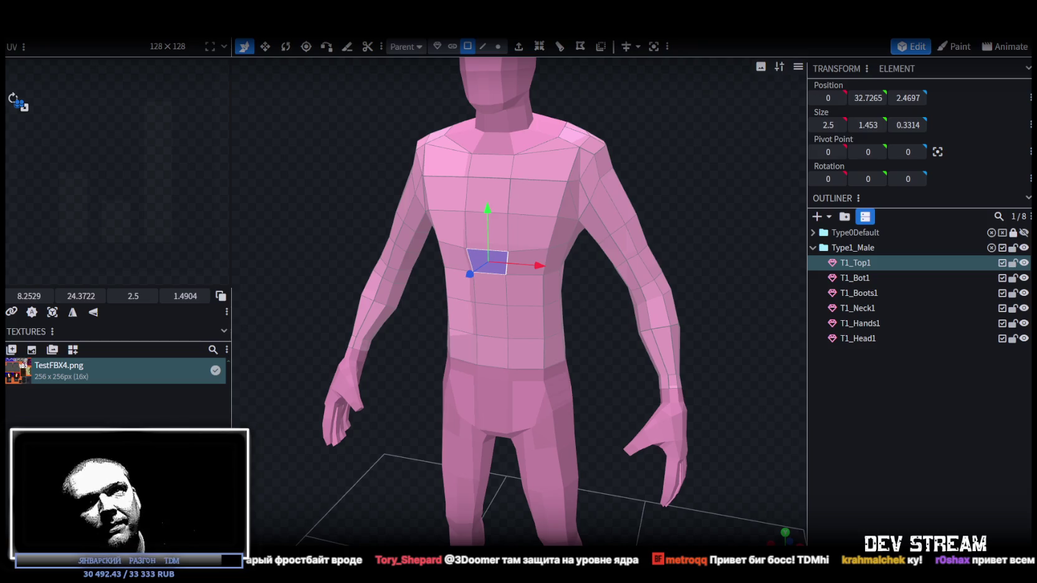
key("alt+Tab")
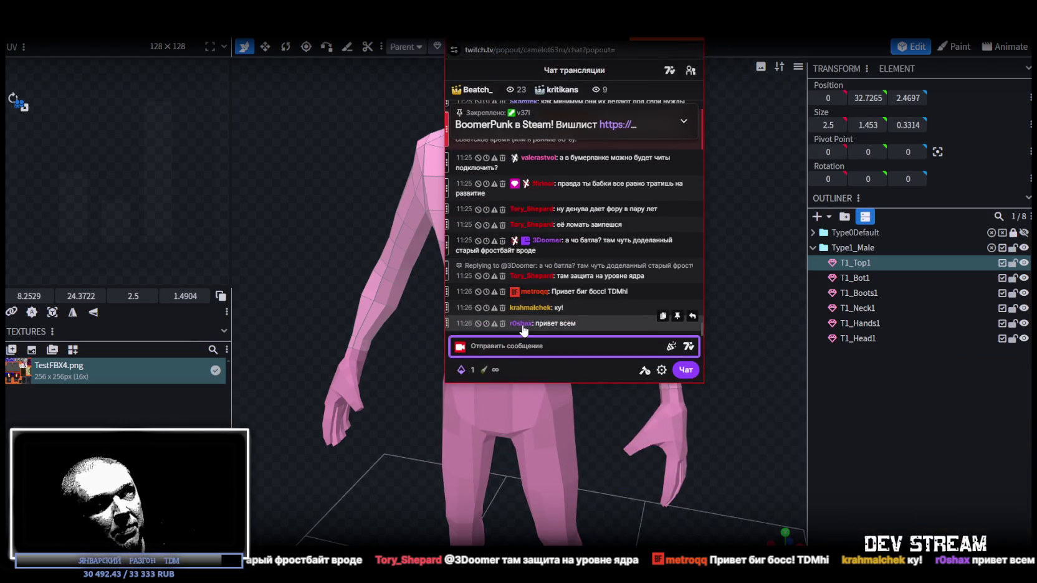
left_click(533, 266)
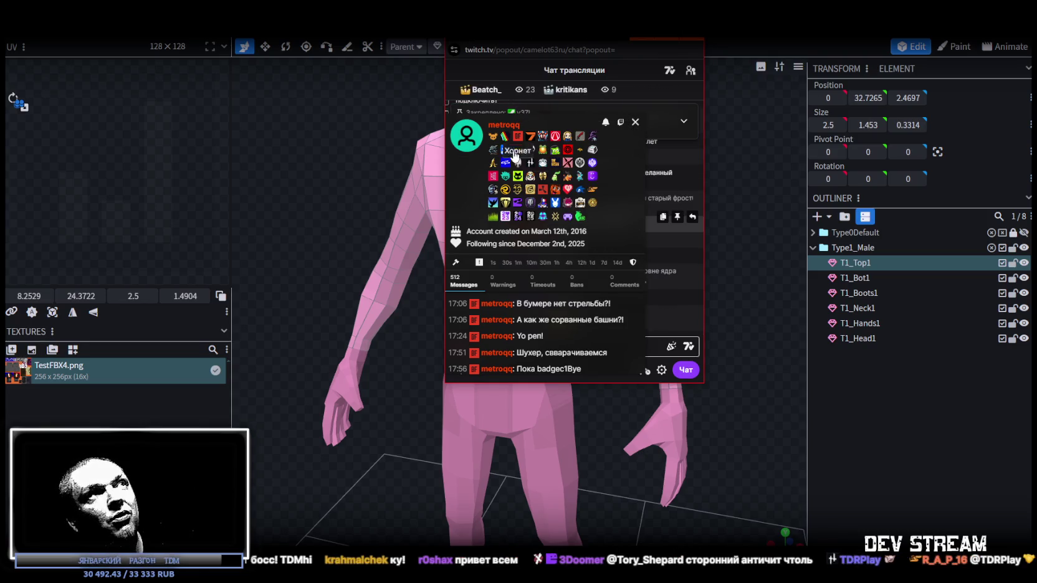
left_click(635, 121)
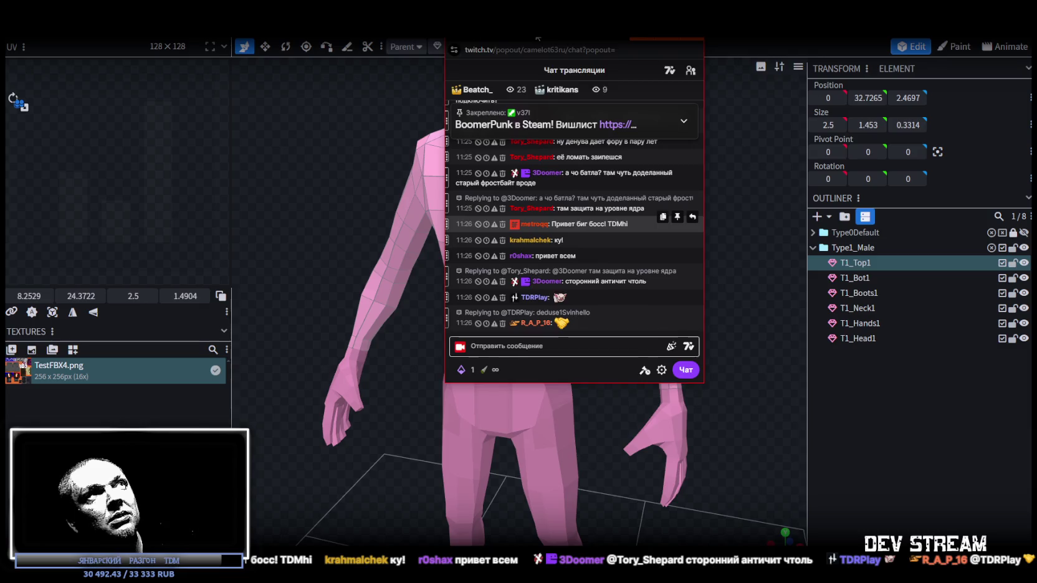
left_click(538, 37)
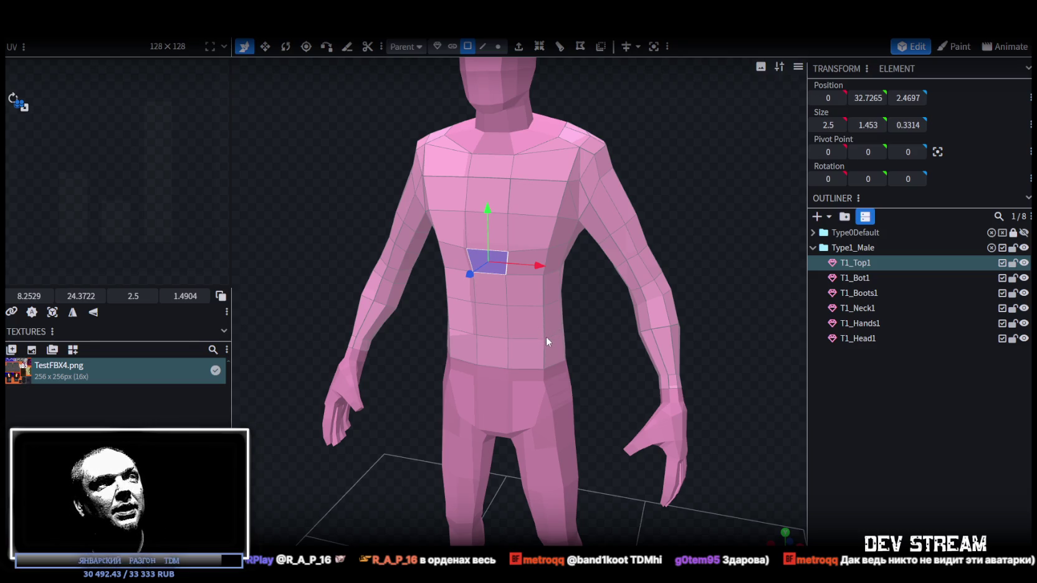
scroll(573, 374, "down", 3)
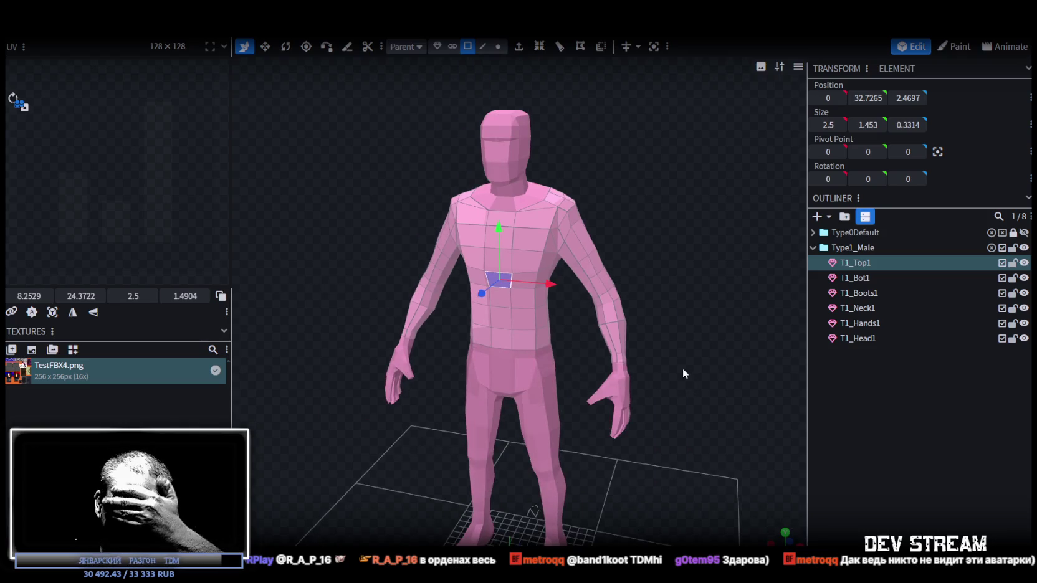
mouse_move(678, 247)
left_mouse_down()
mouse_move(441, 241)
mouse_move(680, 241)
left_mouse_up()
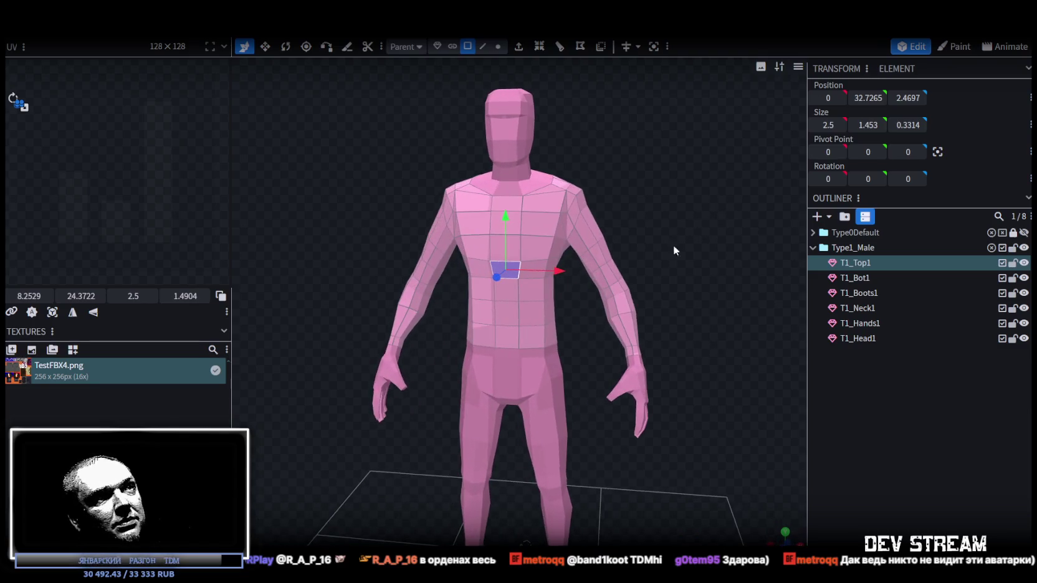
left_click(626, 331)
left_click_drag(693, 386, 689, 395)
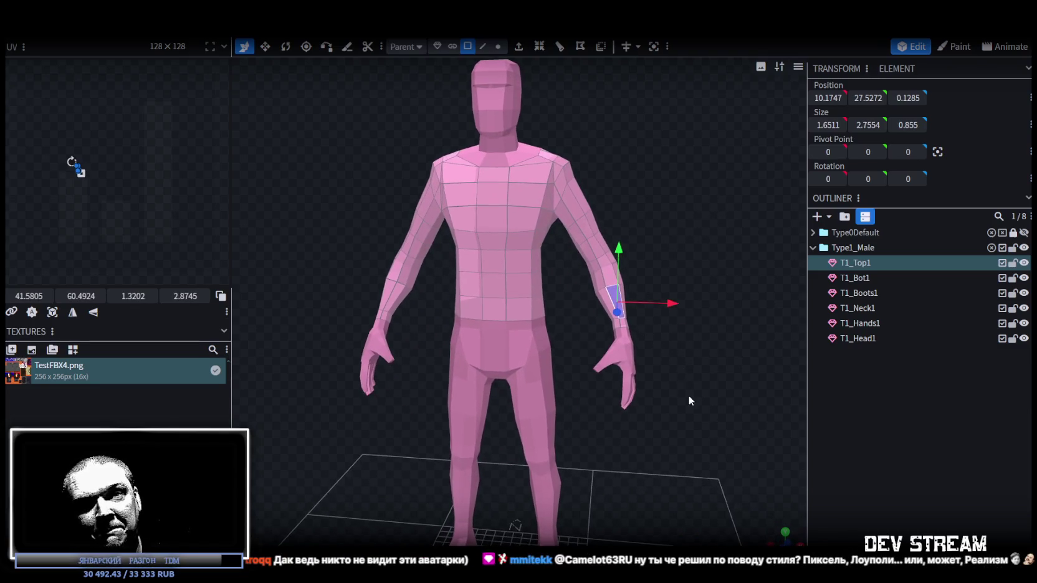
scroll(650, 408, "up", 3)
scroll(650, 408, "up", 1)
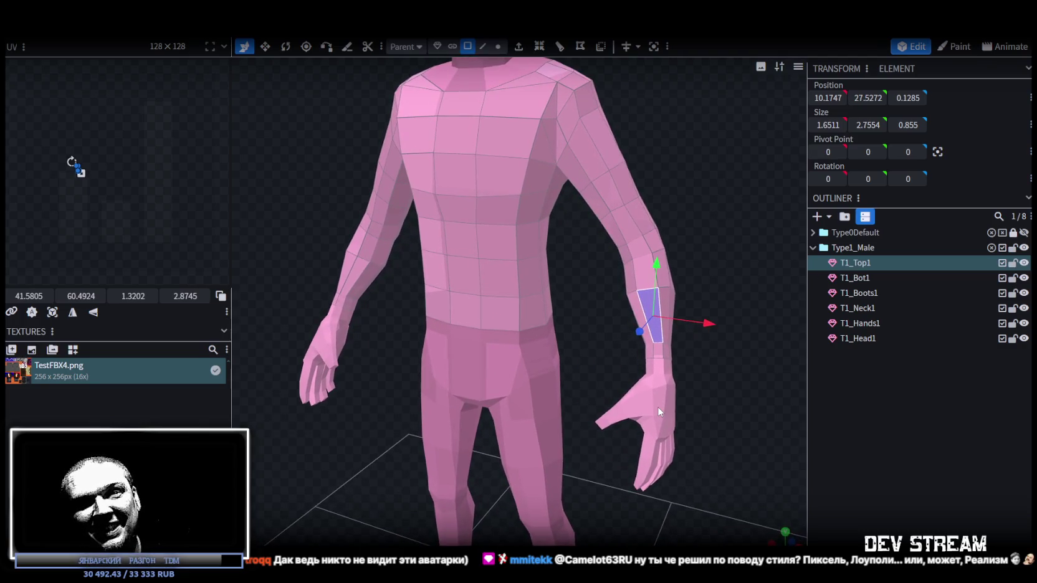
mouse_move(658, 407)
left_mouse_down()
mouse_move(668, 407)
mouse_move(572, 404)
mouse_move(654, 406)
left_mouse_up()
scroll(671, 405, "down", 5)
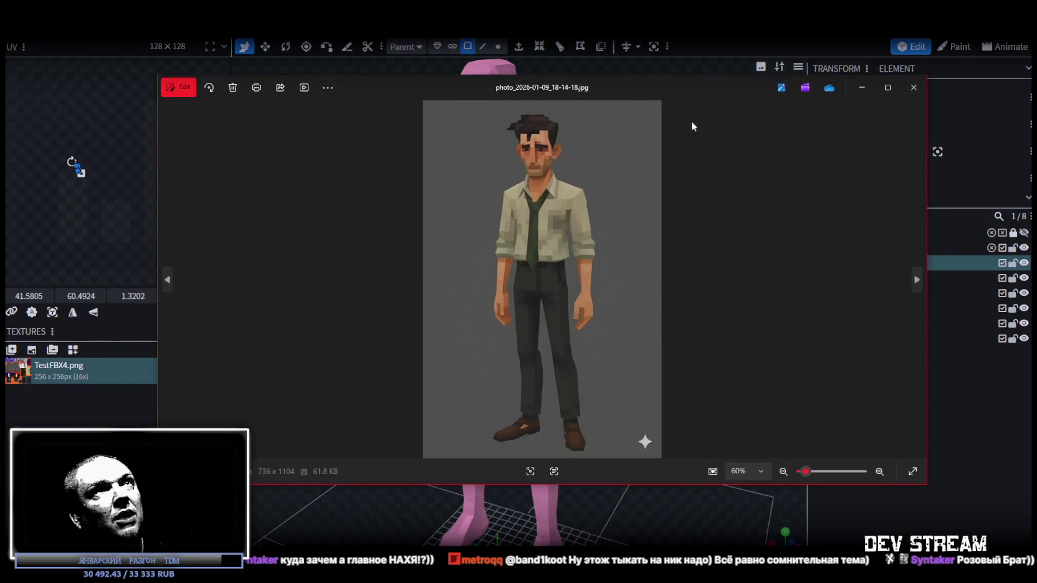
Step: Open the low-poly man reference image in Photos, switching between it and Blockbench
left_click(891, 93)
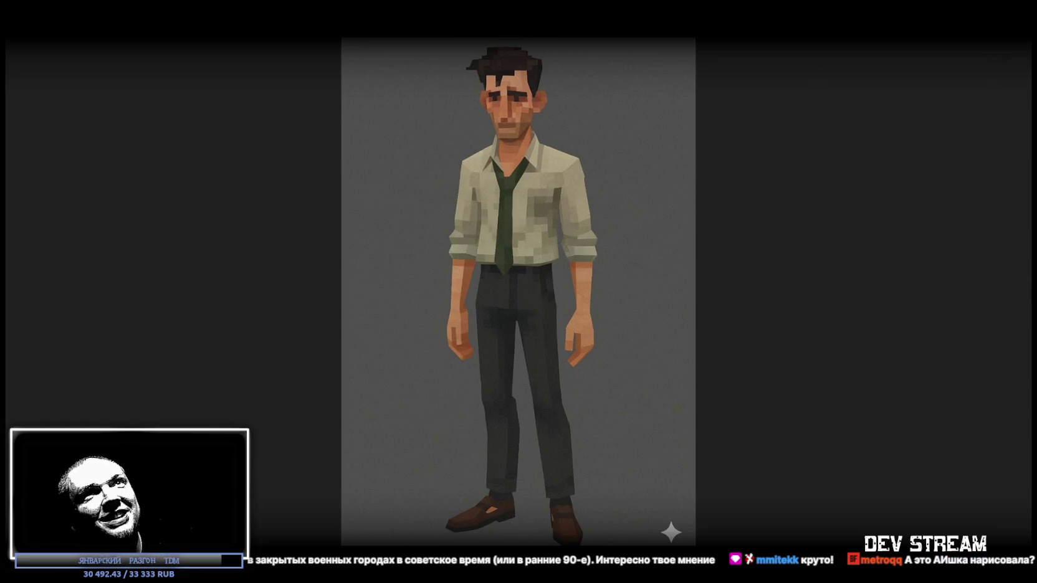
key("alt+Tab")
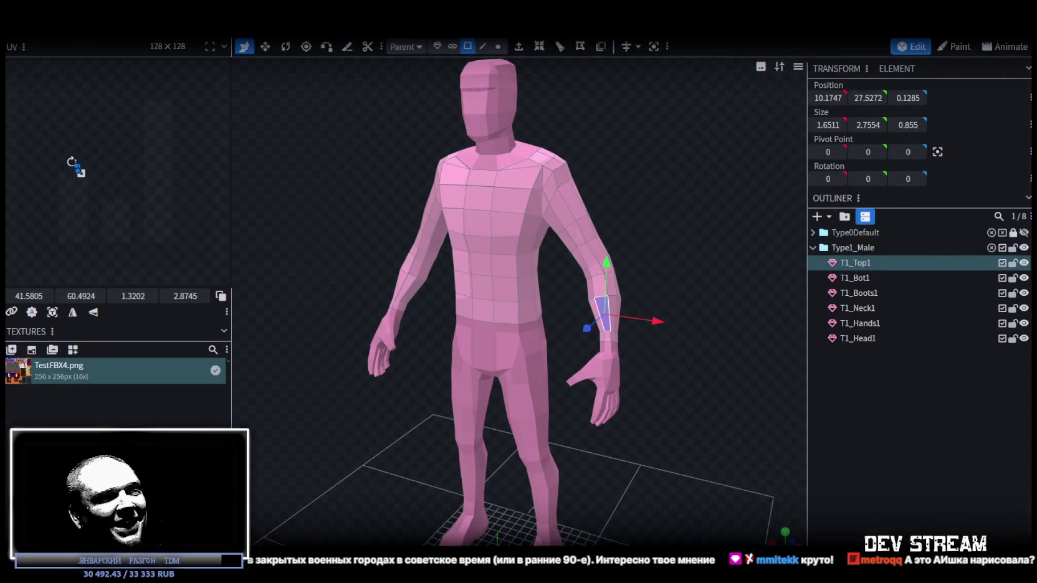
key("alt+Tab")
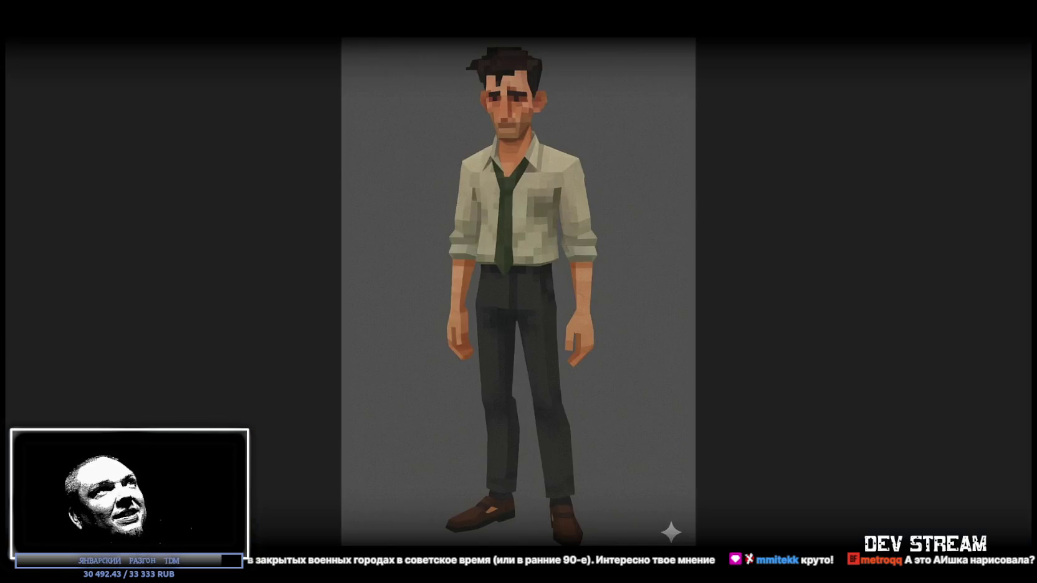
key("alt+Tab")
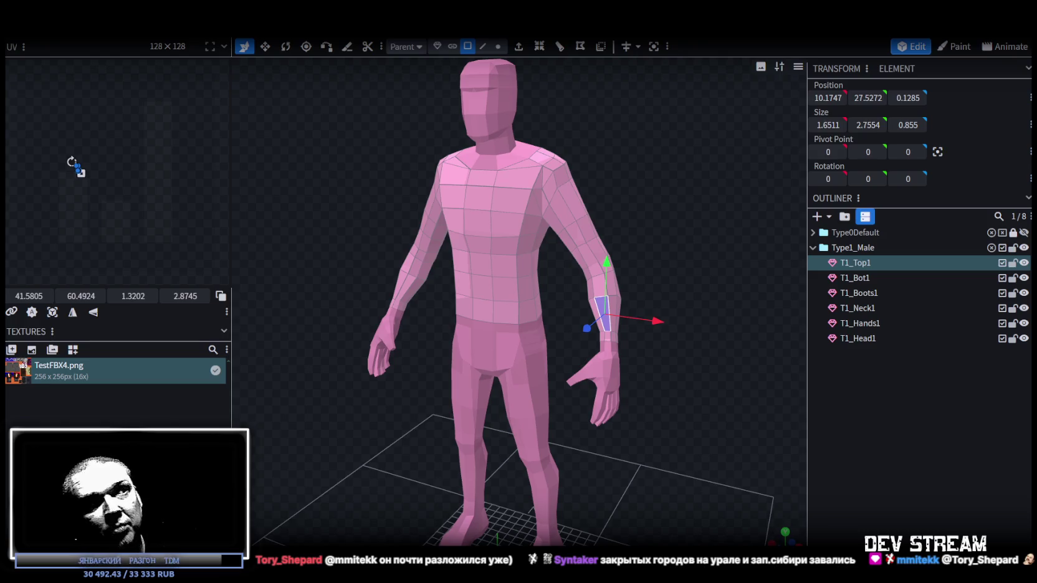
Step: Duplicate the T1_Top1 torso mesh to create the T2_Top2 copy
scroll(710, 455, "up", 3)
mouse_move(734, 320)
left_mouse_down()
mouse_move(743, 305)
mouse_move(661, 286)
left_mouse_up()
scroll(673, 261, "up", 2)
left_click(850, 278)
left_click(872, 263)
key("ctrl+d")
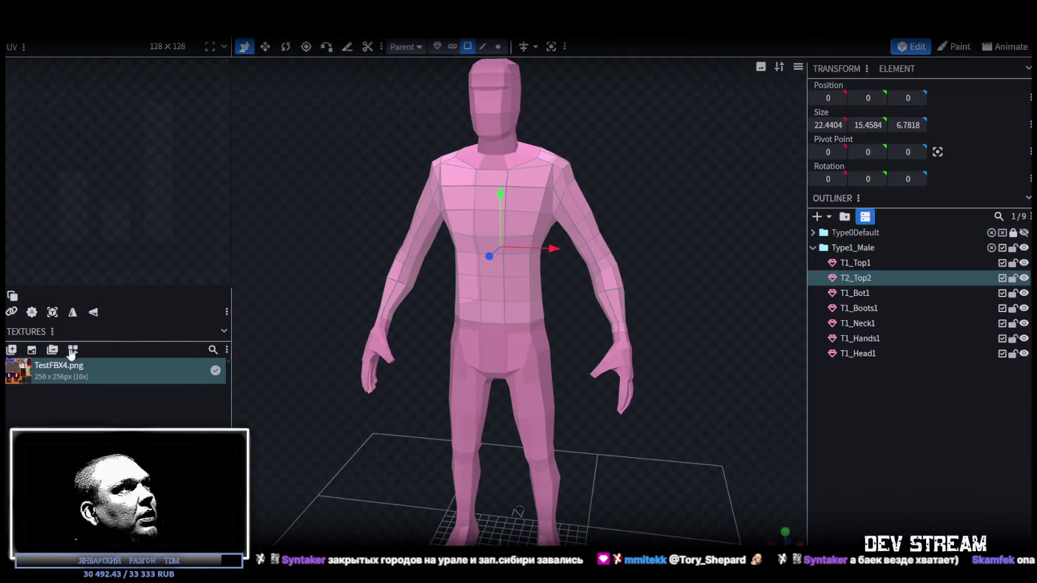
Step: Import PolygonCyberCity_Texture_01_A.png as a second texture alongside TestFBX4.png
right_click(72, 372)
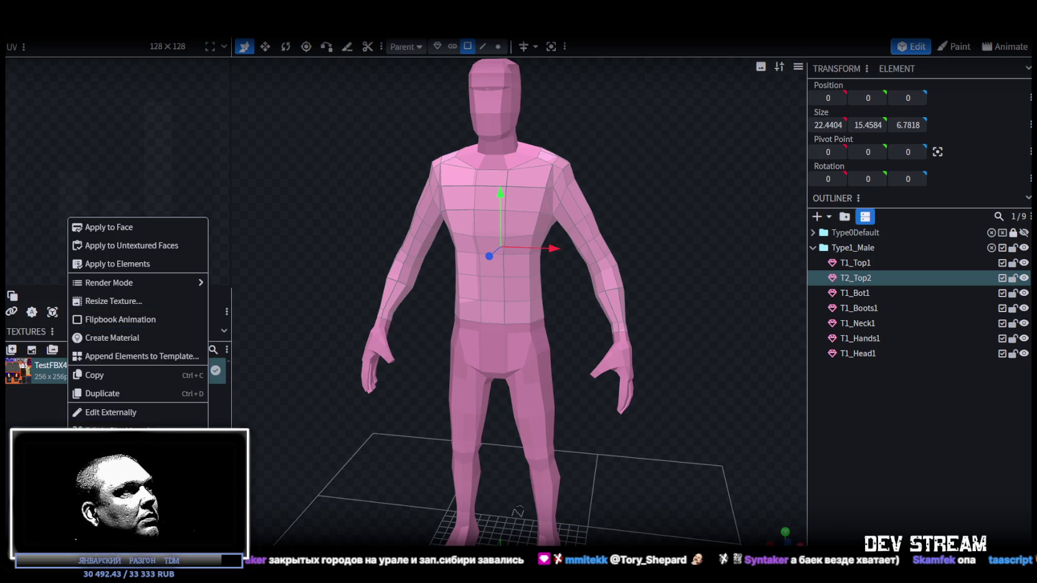
key("Escape")
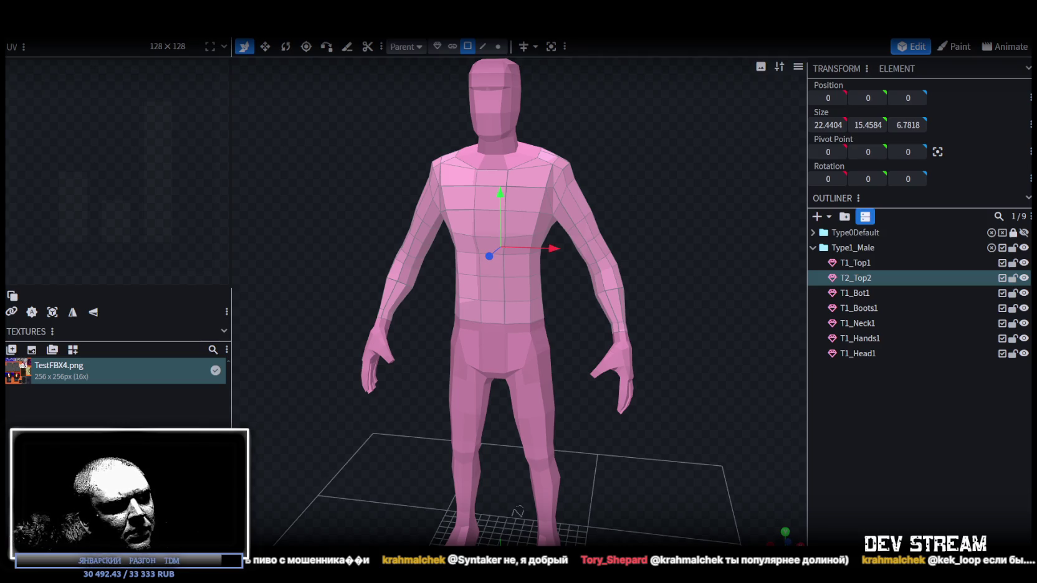
left_click(35, 408)
left_click(11, 352)
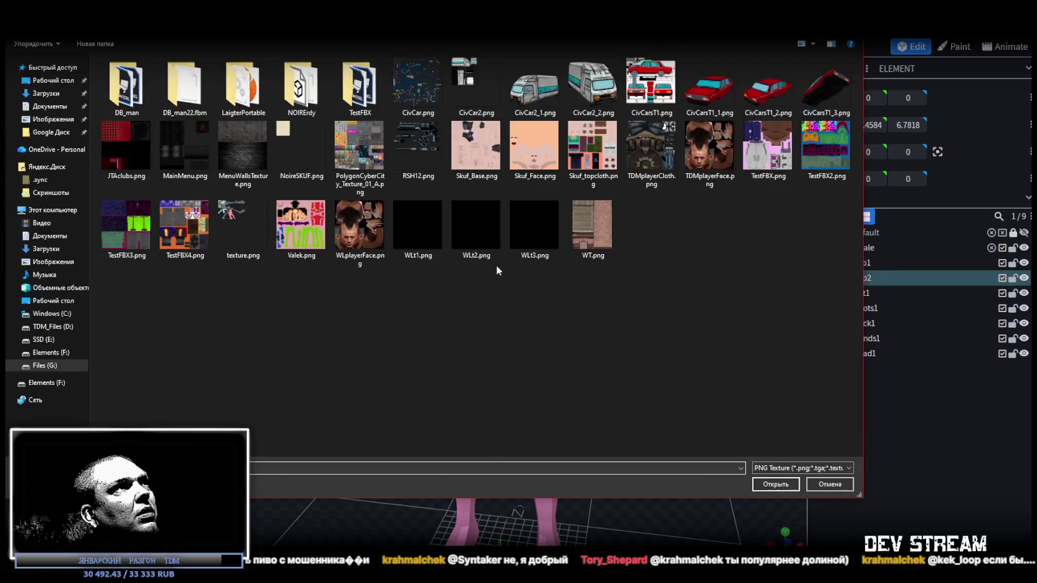
double_click(358, 155)
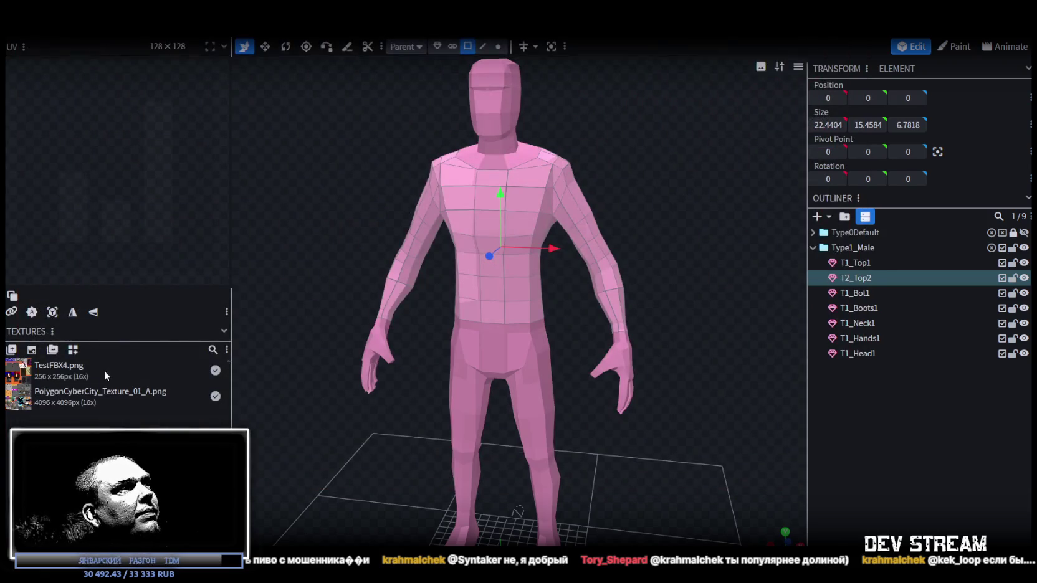
Step: Select the imported PolygonCyberCity_Texture_01_A.png and delete it, leaving only TestFBX4.png
left_click(67, 395)
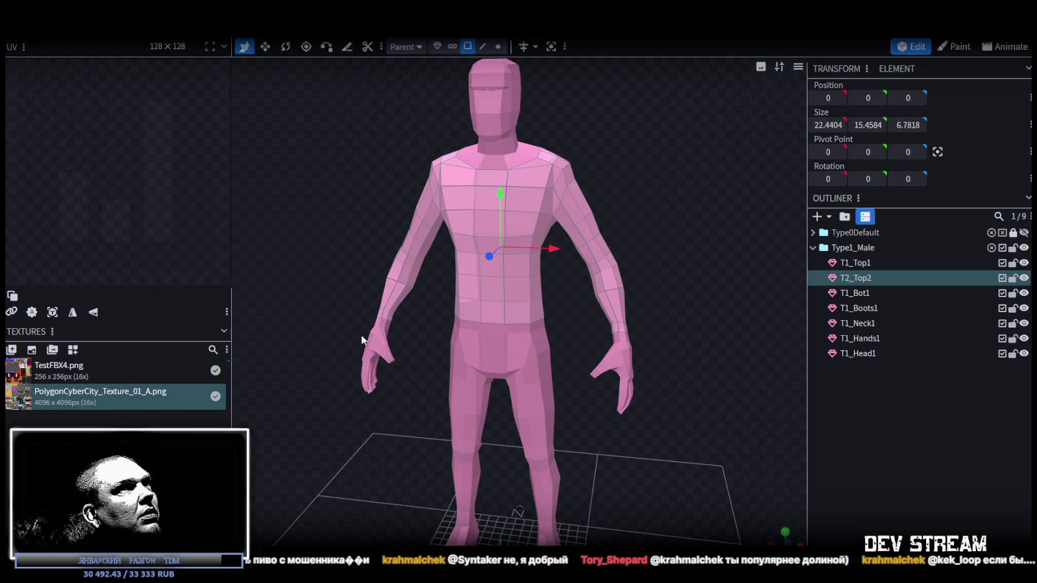
left_click_drag(596, 229, 637, 217)
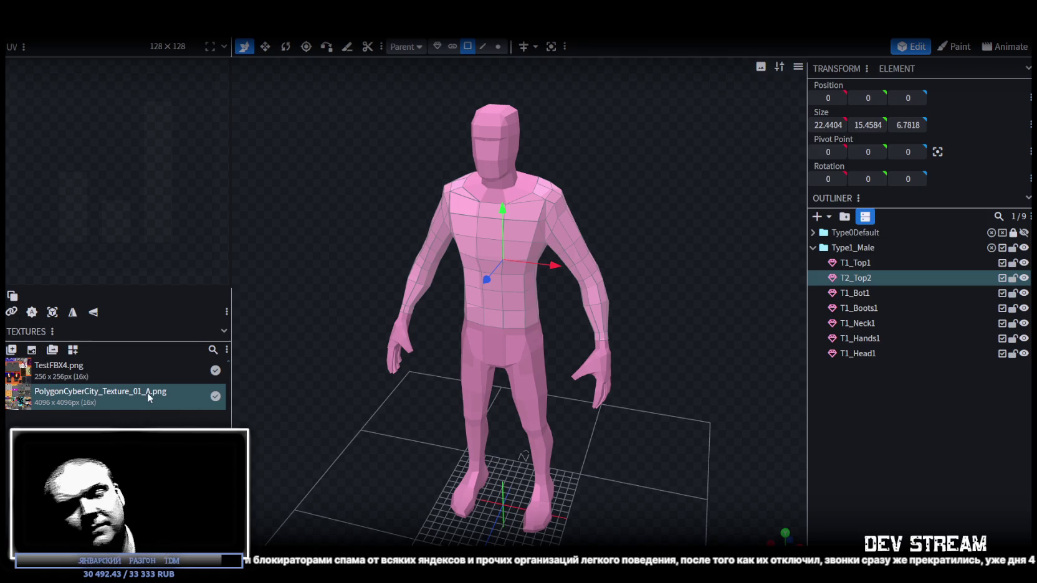
key("Delete")
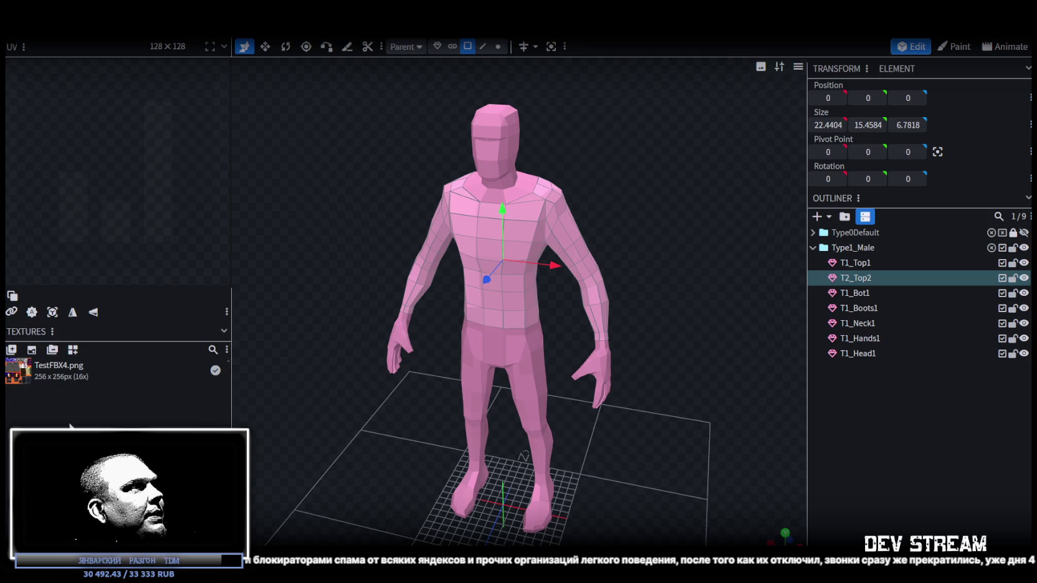
Step: Create a new texture named NoireNpcTexture and apply it to the T2_Top2 torso
left_click(11, 350)
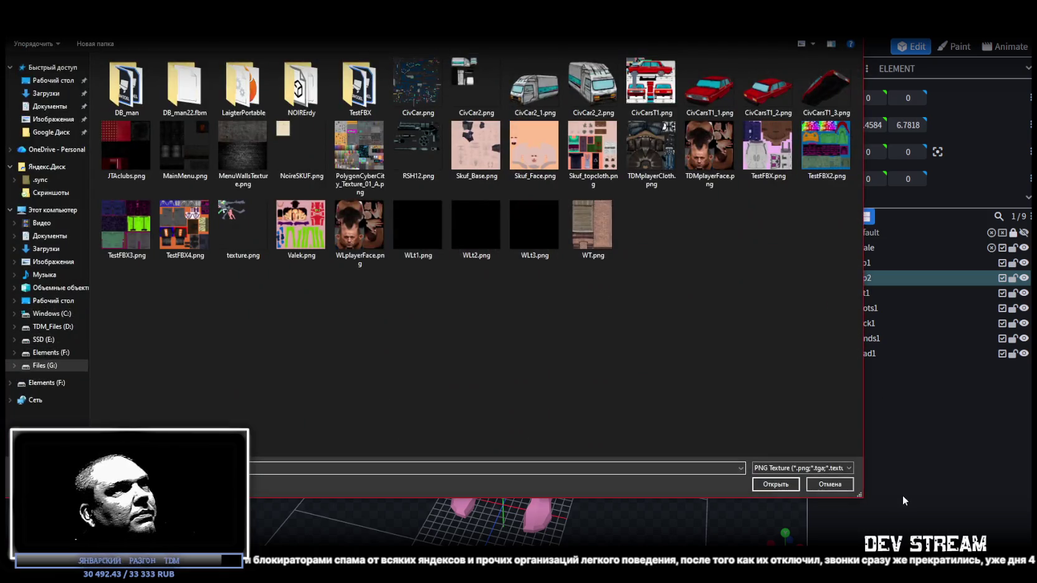
left_click(835, 485)
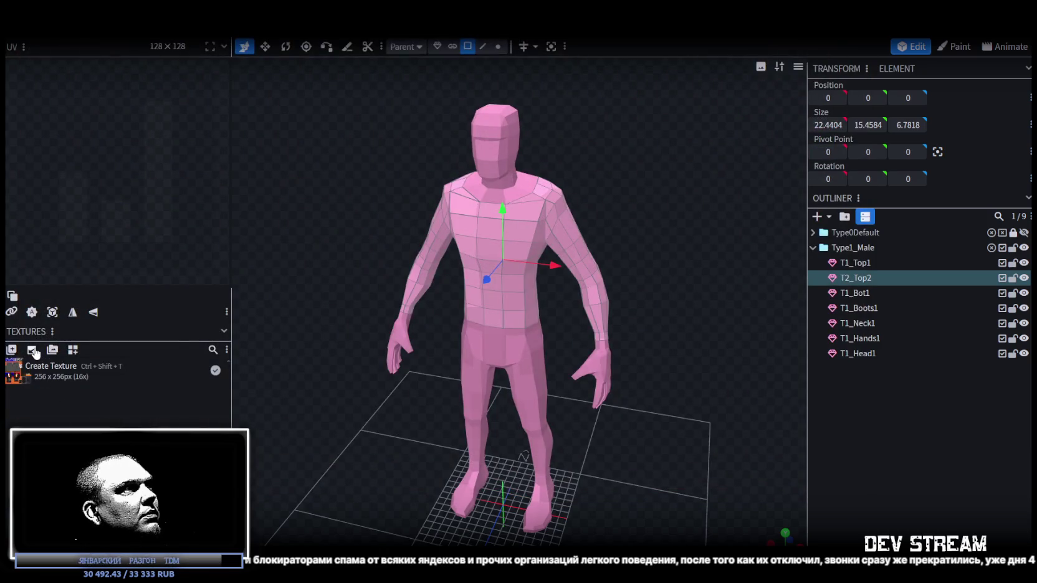
left_click(32, 350)
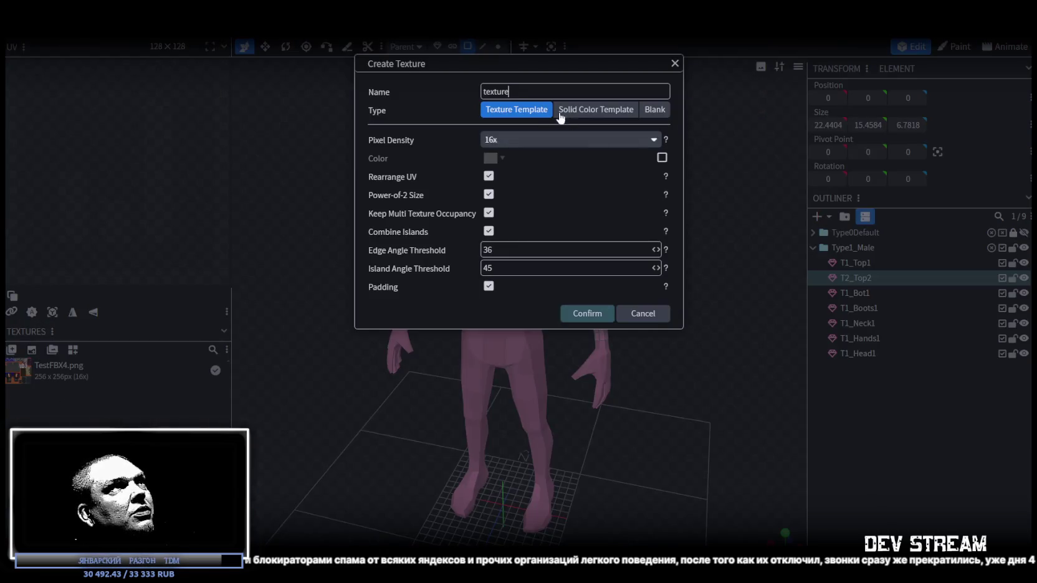
left_click_drag(529, 87, 420, 89)
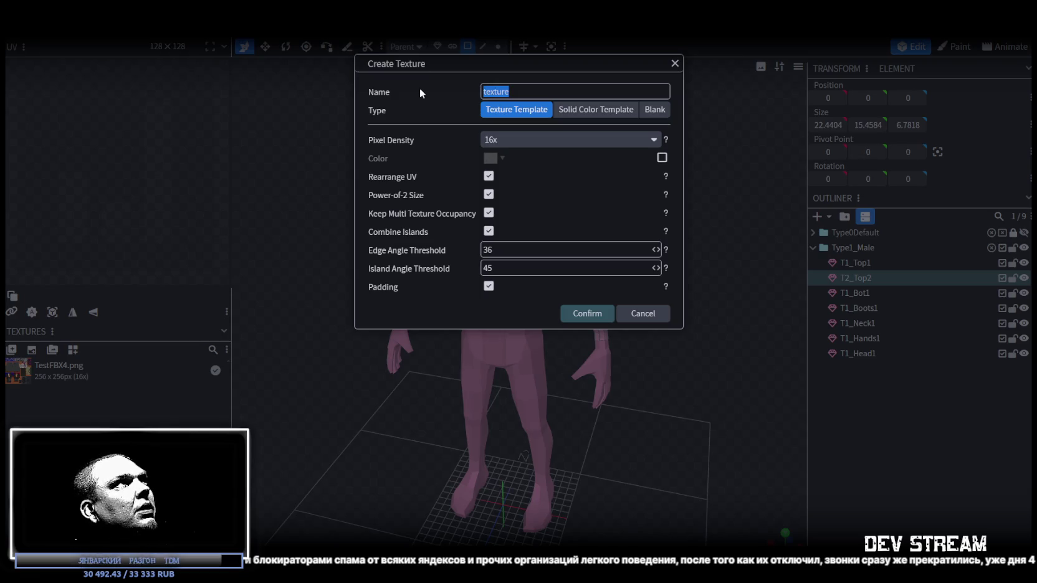
type("N")
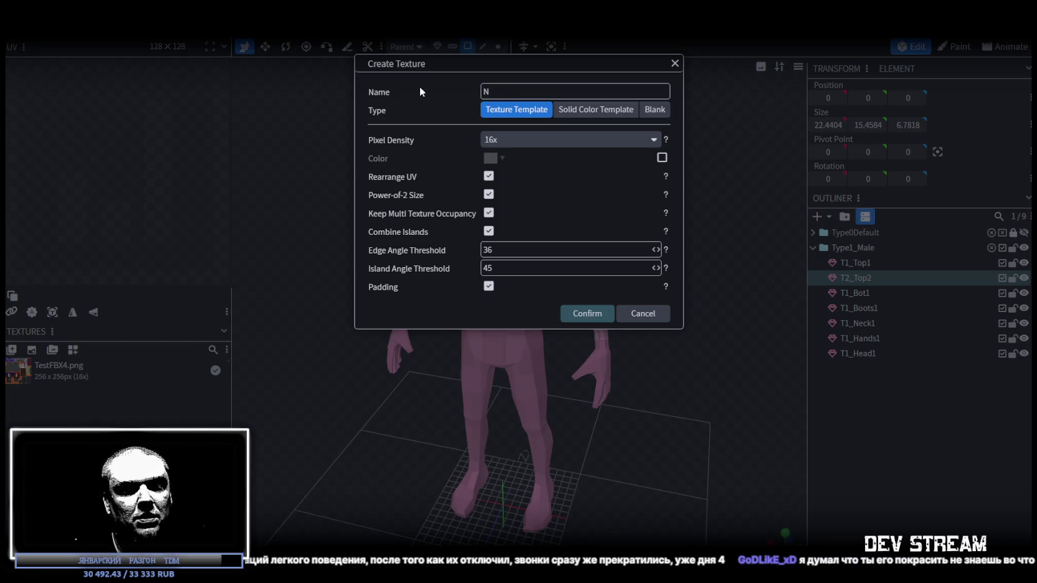
type("oireNpc")
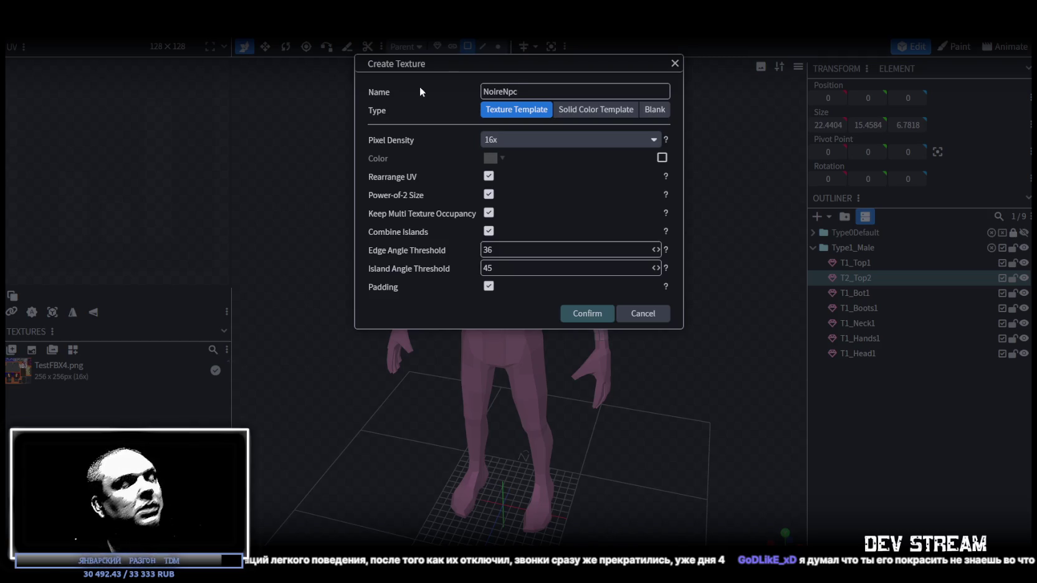
type("Texture")
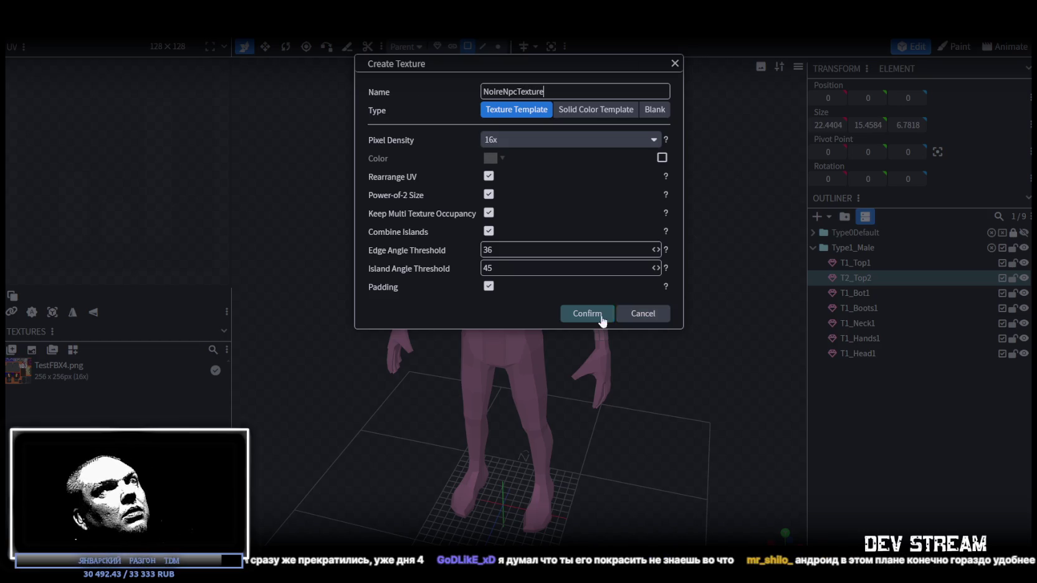
left_click(587, 313)
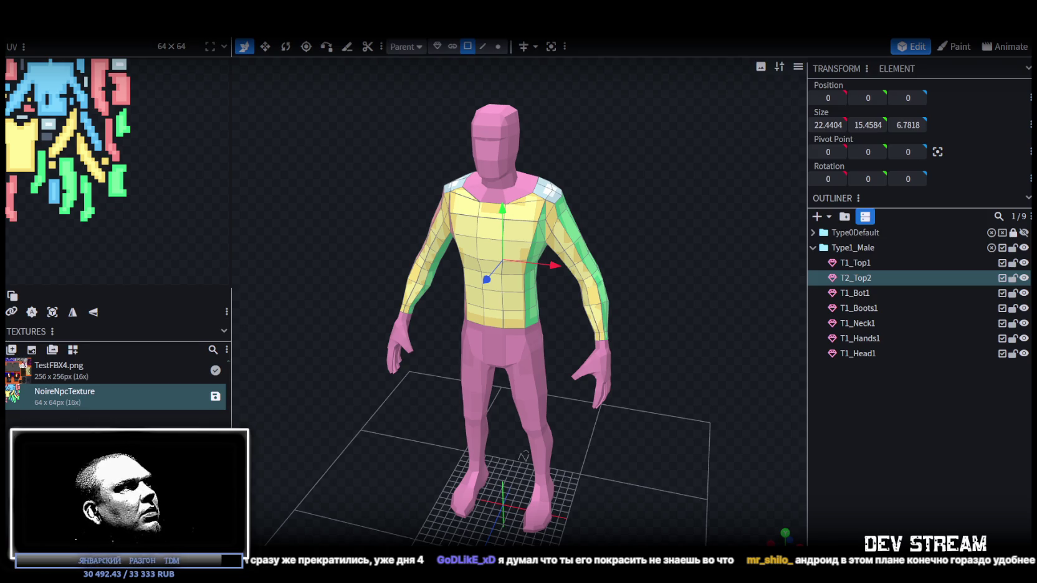
Step: Save NoireNpcTexture as a PNG image file in the textures folder
key("ctrl+s")
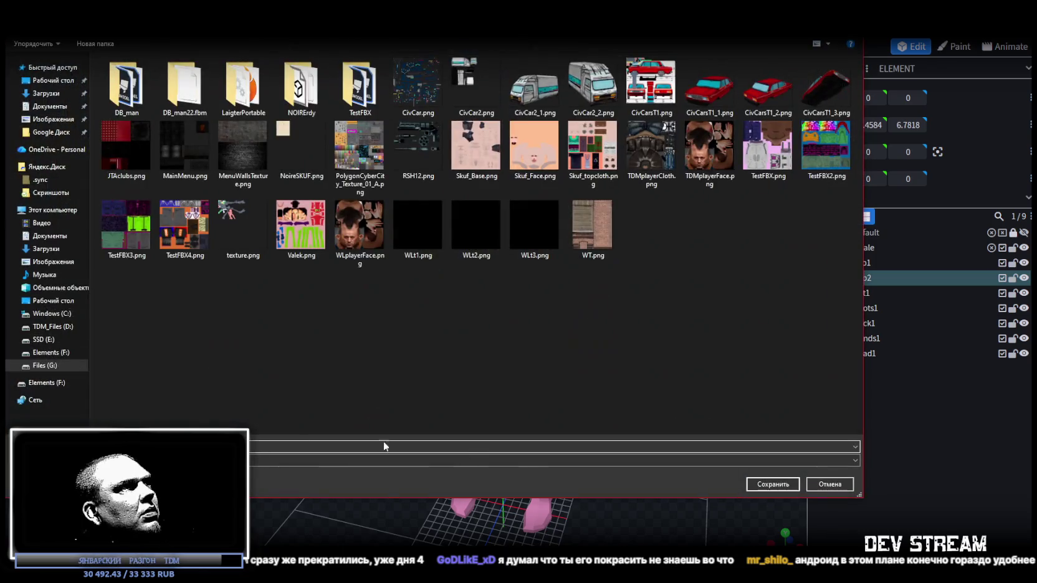
left_click(757, 486)
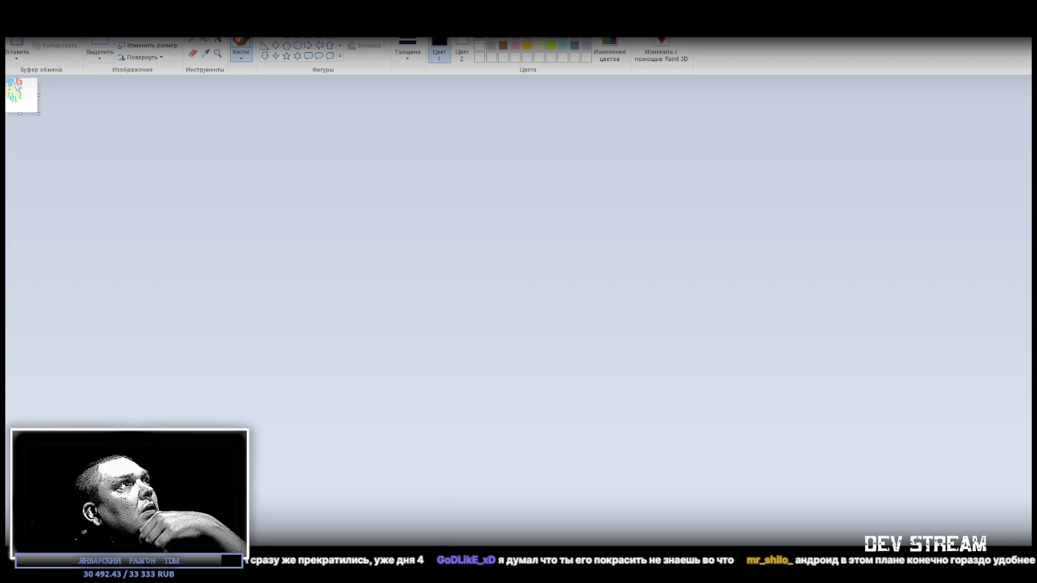
Step: Return from Paint to Blockbench, where NoireNpcTexture.png is now 256 × 256 px
key("alt+Tab")
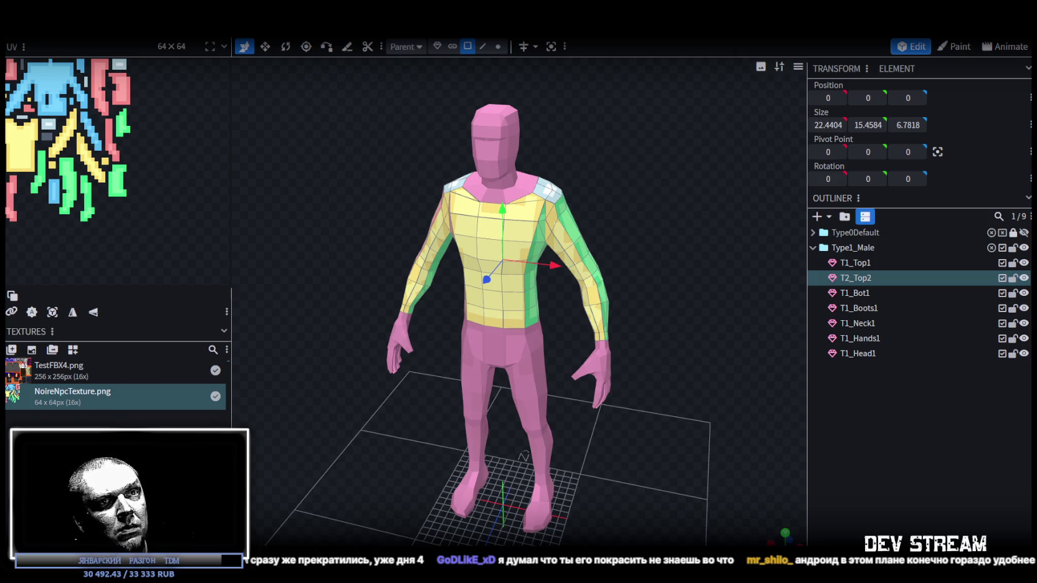
Step: Refresh NoireNpcTexture so Blockbench reloads the enlarged image file
right_click(97, 397)
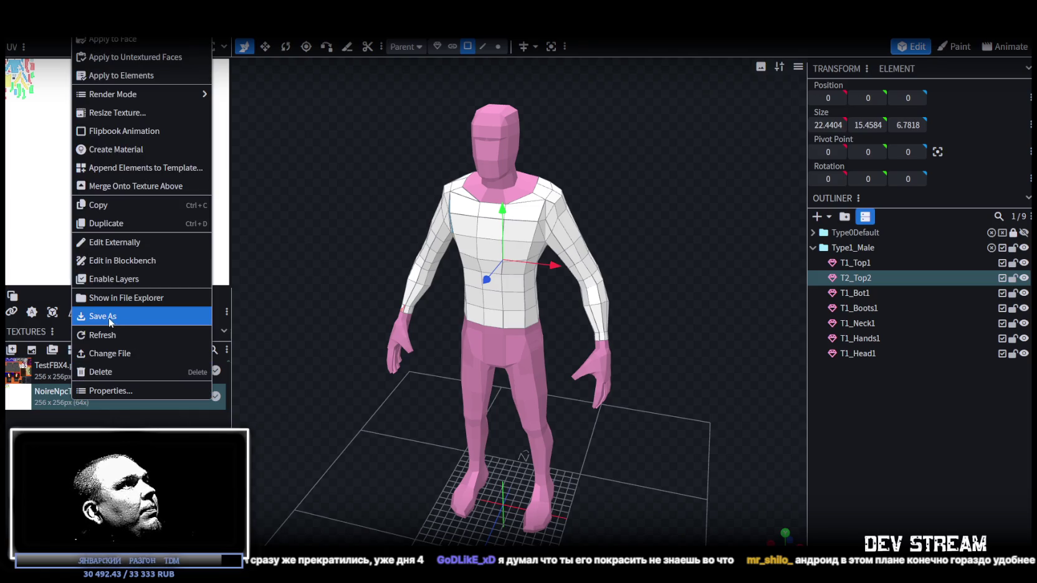
left_click(108, 336)
scroll(405, 356, "up", 2)
scroll(374, 399, "up", 2)
scroll(353, 435, "down", 3)
Step: Set NoireNpcTexture's UV size to 256 × 256 so the patches reappear
double_click(101, 399)
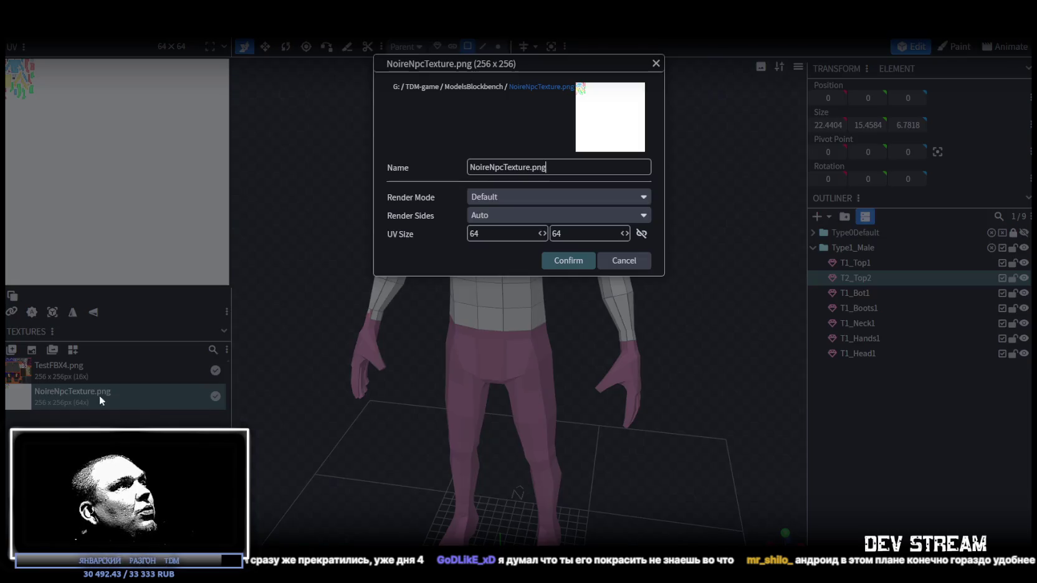
double_click(490, 237)
type("256")
key("Tab")
type("256")
left_click(564, 260)
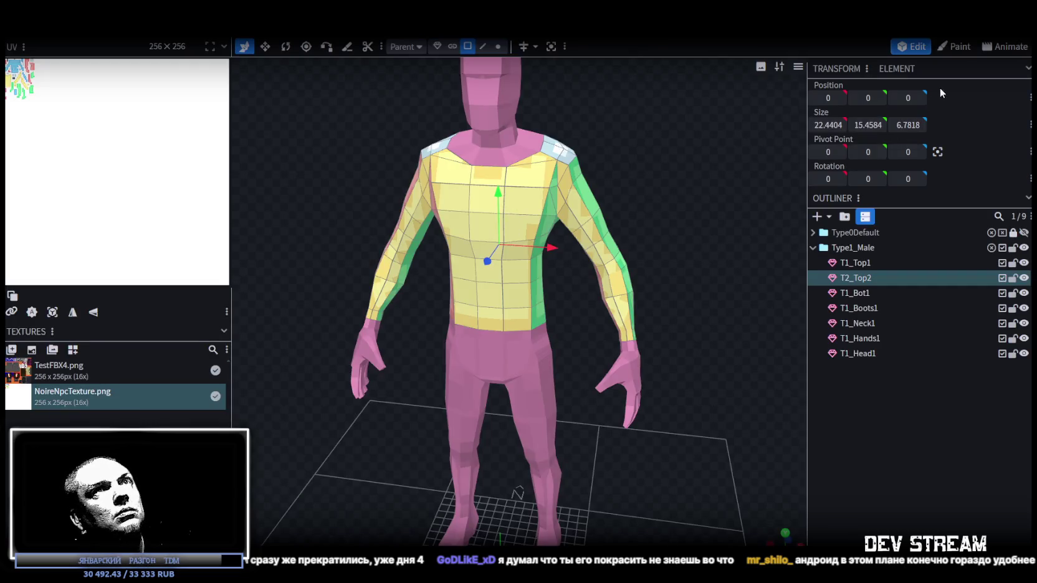
left_click(956, 46)
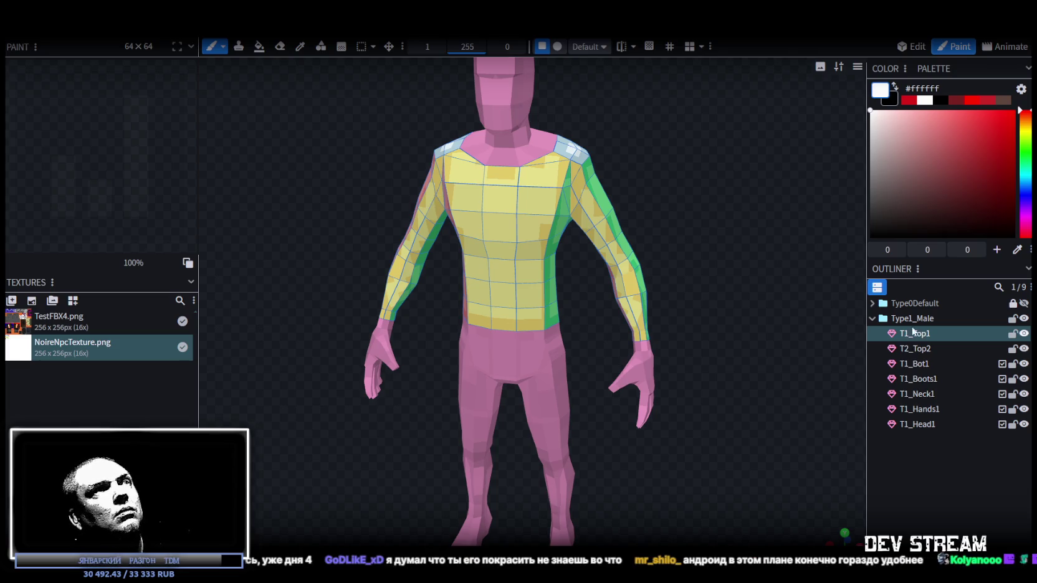
Step: Assign NoireNpcTexture.png to the T1_Top1 torso mesh and switch to Paint mode
left_click(911, 318)
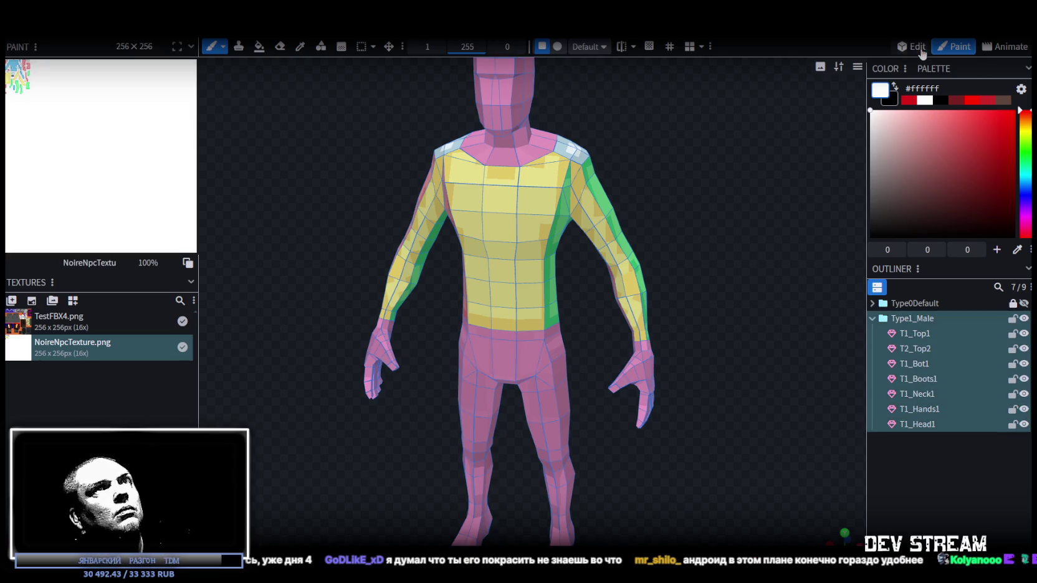
left_click(916, 46)
left_click(526, 208)
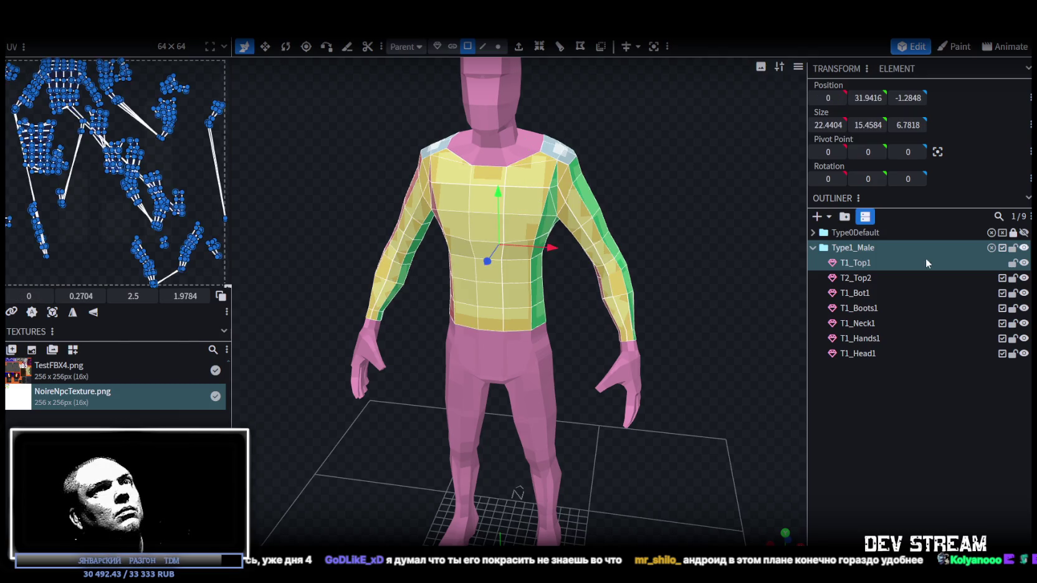
left_click(861, 265)
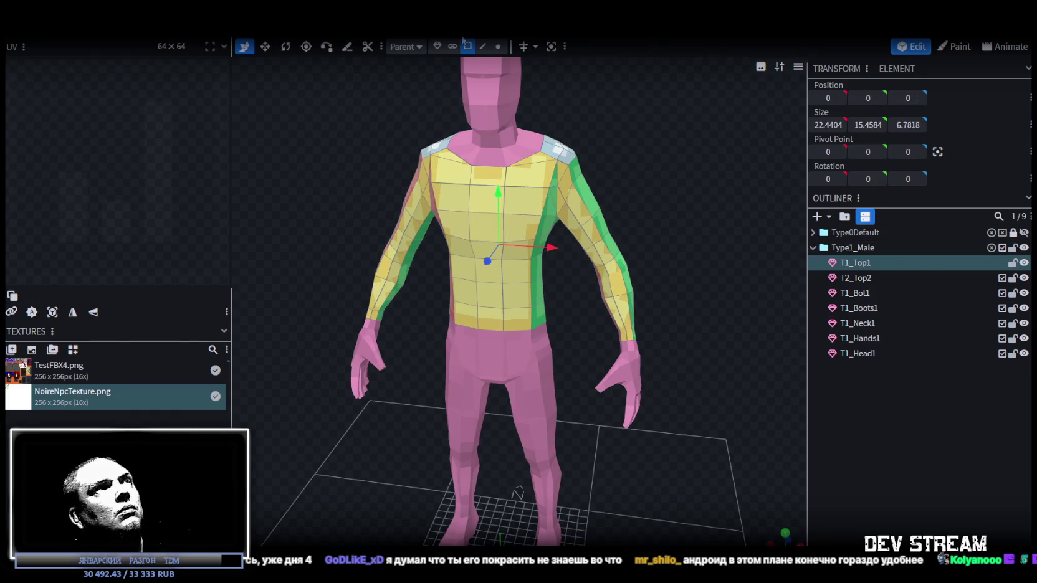
left_click(525, 154)
right_click(523, 206)
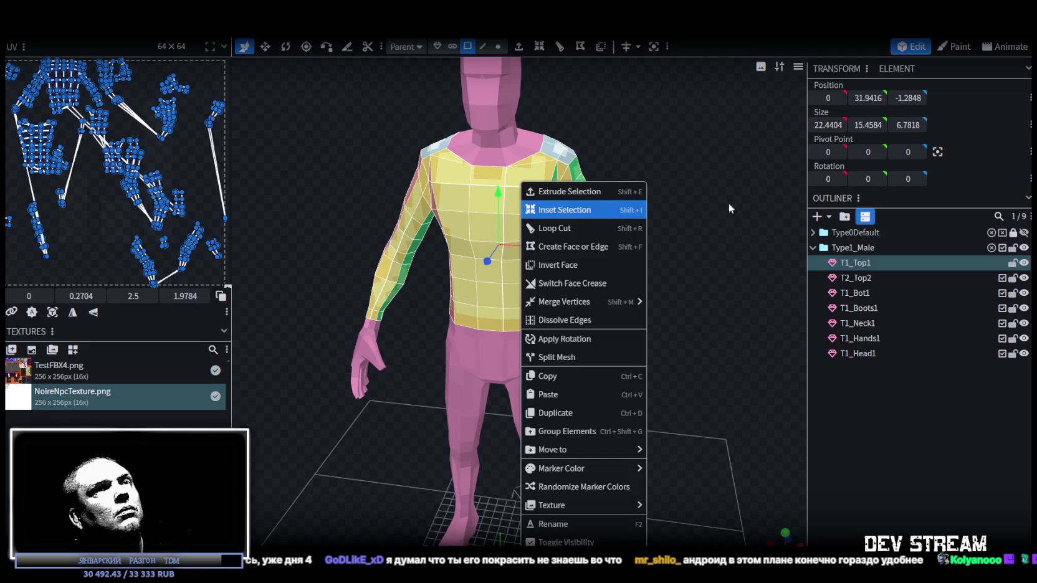
right_click(858, 265)
left_click(930, 506)
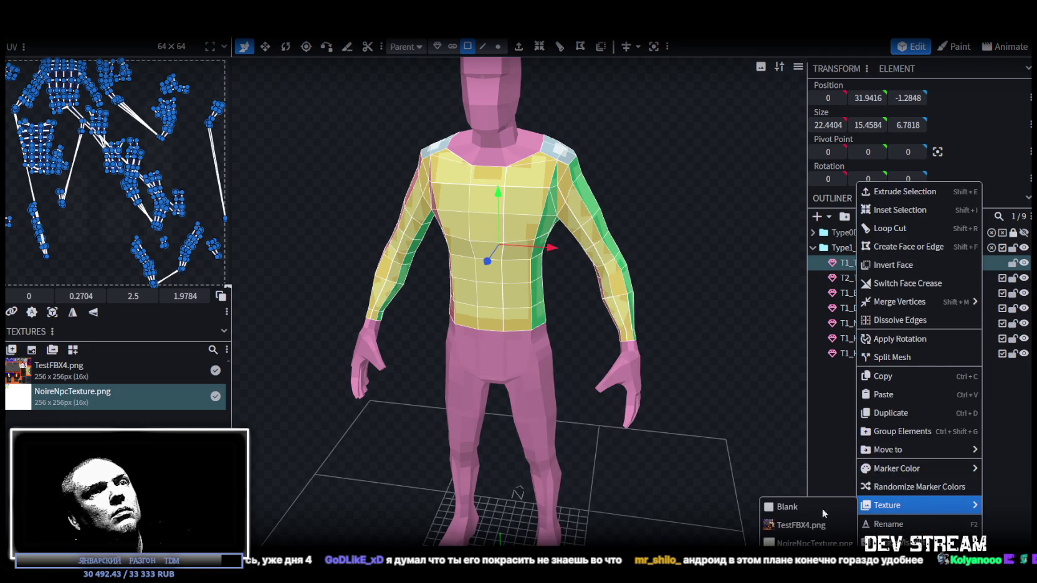
left_click(786, 535)
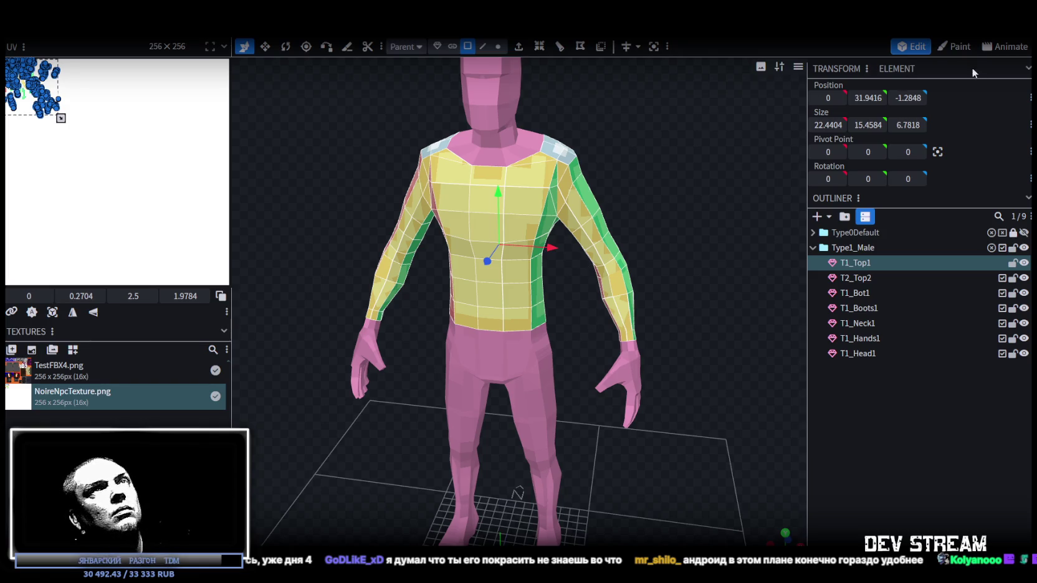
left_click(955, 47)
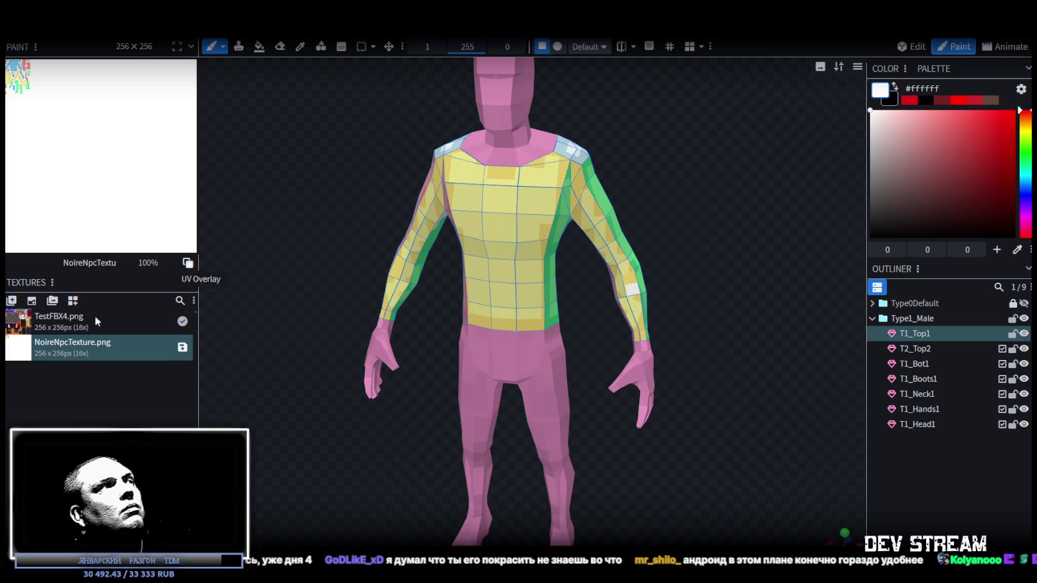
Step: Try a 128 × 128 UV size on the NoireNpcTexture
double_click(74, 356)
double_click(494, 236)
type("128")
double_click(580, 231)
type("12")
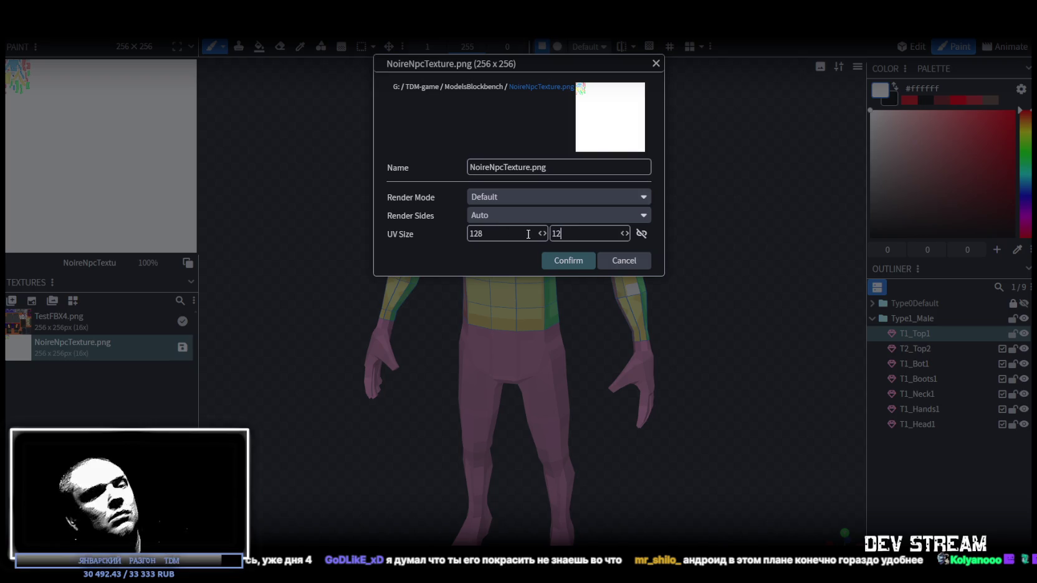
type("8")
left_click(569, 261)
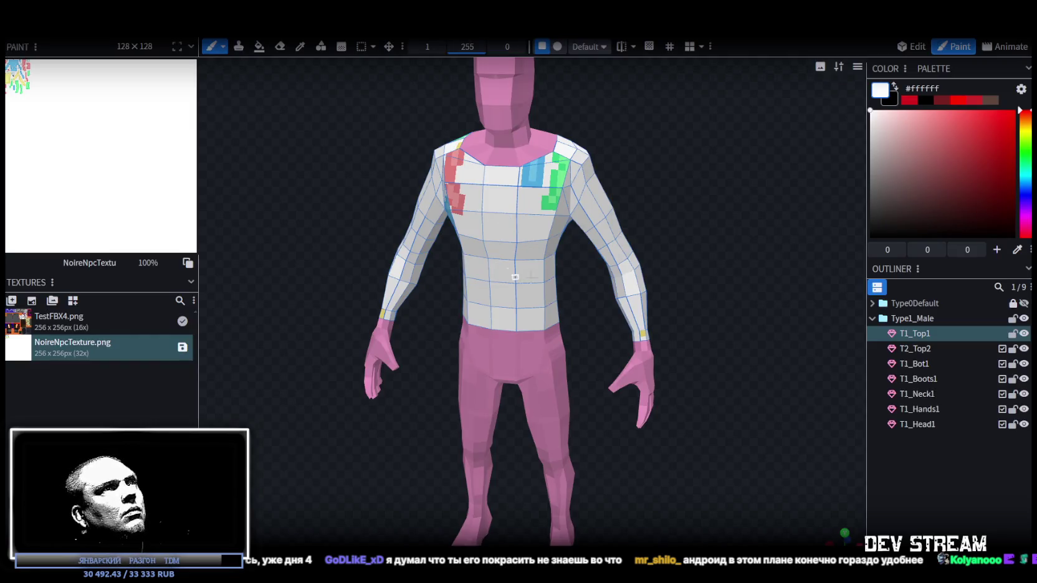
Step: Set the NoireNpcTexture UV size back to 256 × 256 and pick red #d25555 for painting
double_click(82, 346)
double_click(499, 231)
type("256")
key("Tab")
type("2")
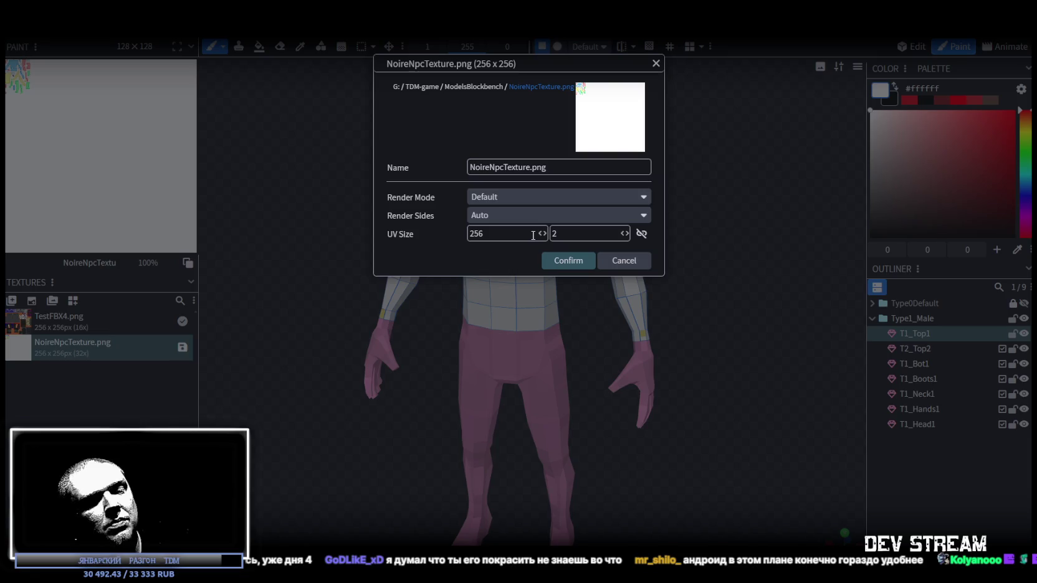
left_click(564, 260)
left_click(956, 133)
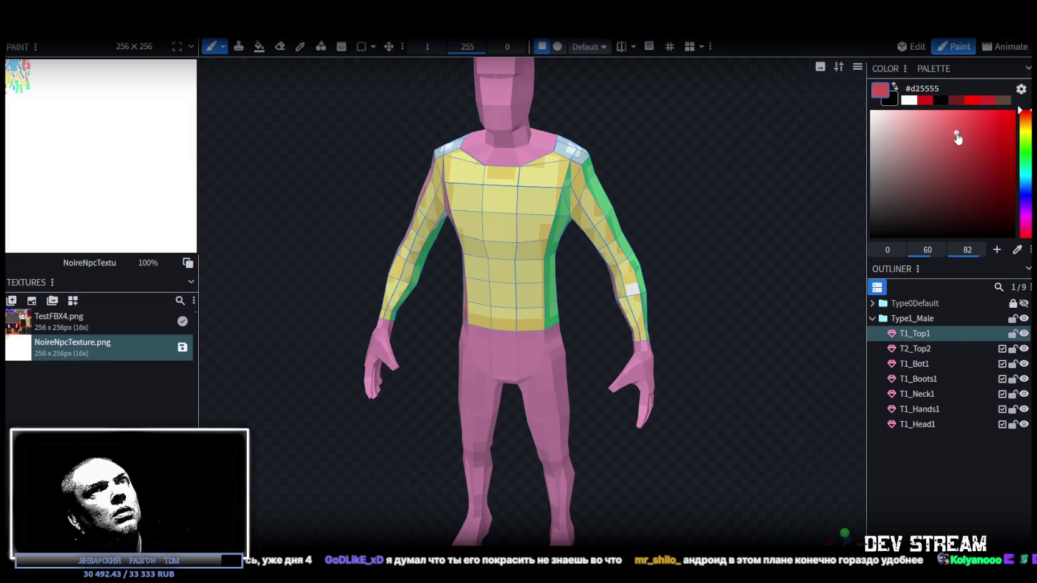
Step: Choose deep red #b91919 as the paint colour while turning the figure around
scroll(705, 242, "down", 2)
mouse_move(705, 242)
left_mouse_down()
mouse_move(396, 228)
mouse_move(778, 213)
left_mouse_up()
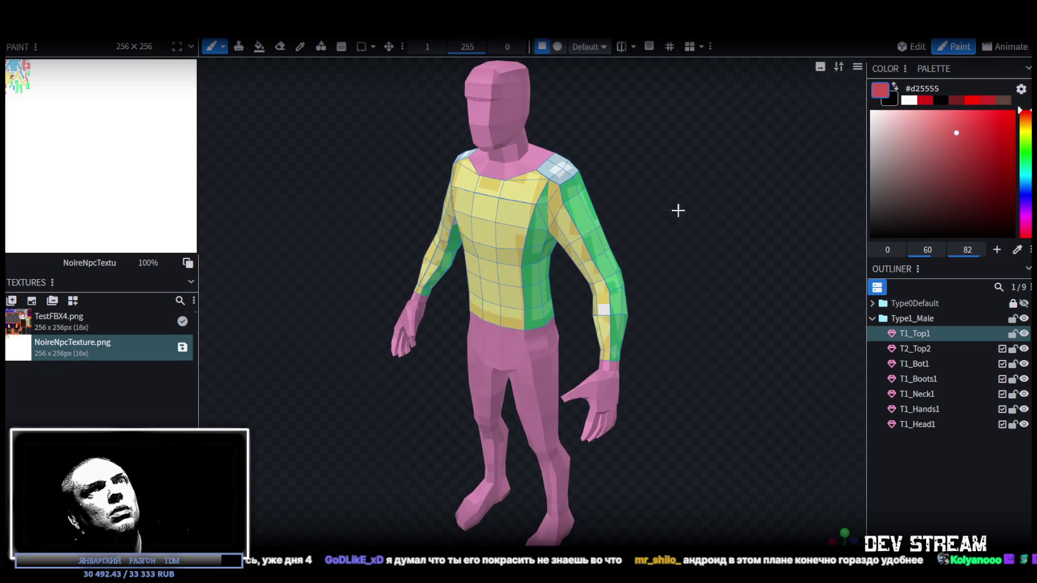
left_click(996, 145)
left_click_drag(620, 227, 757, 215)
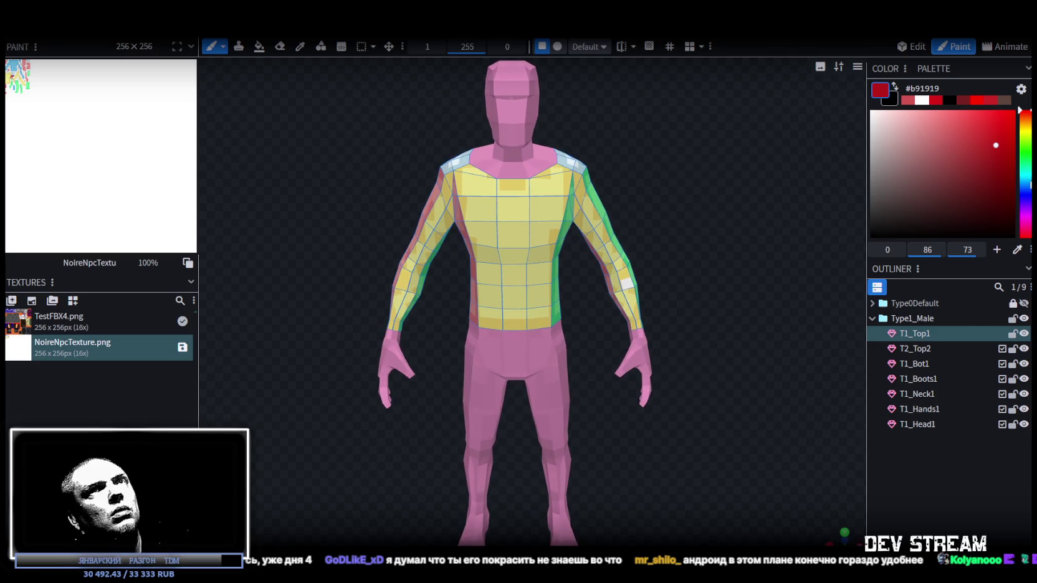
Step: Reselect the T1_Top1 torso mesh in Edit mode, return to Paint, and dab red on the chest
left_click(916, 48)
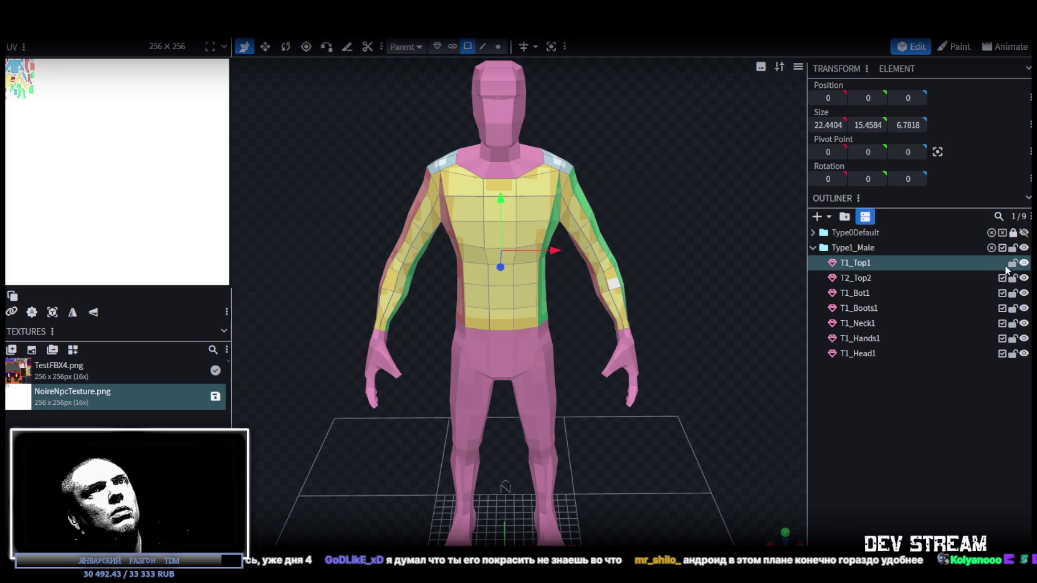
left_click(999, 266)
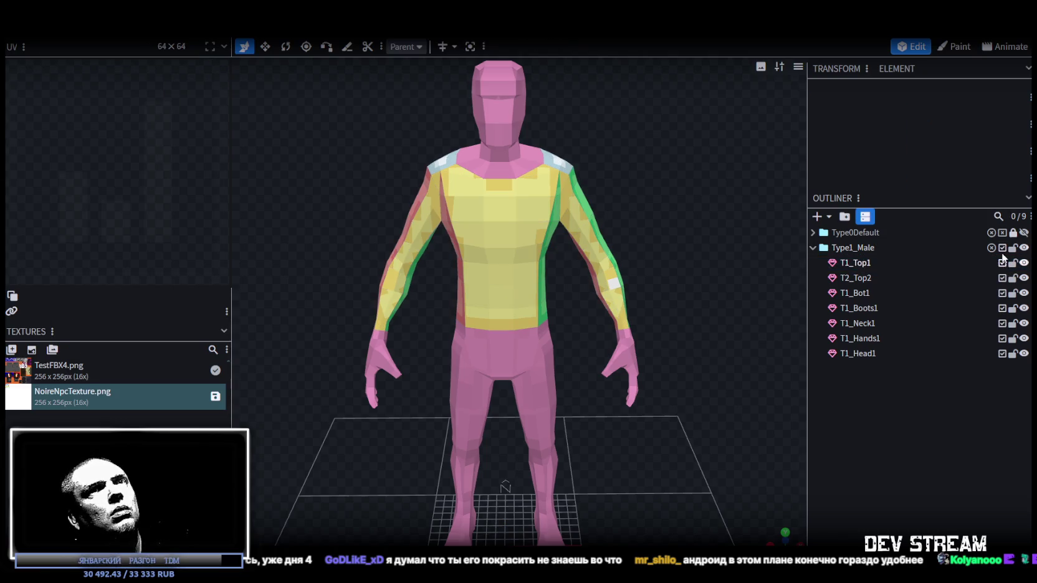
left_click(854, 265)
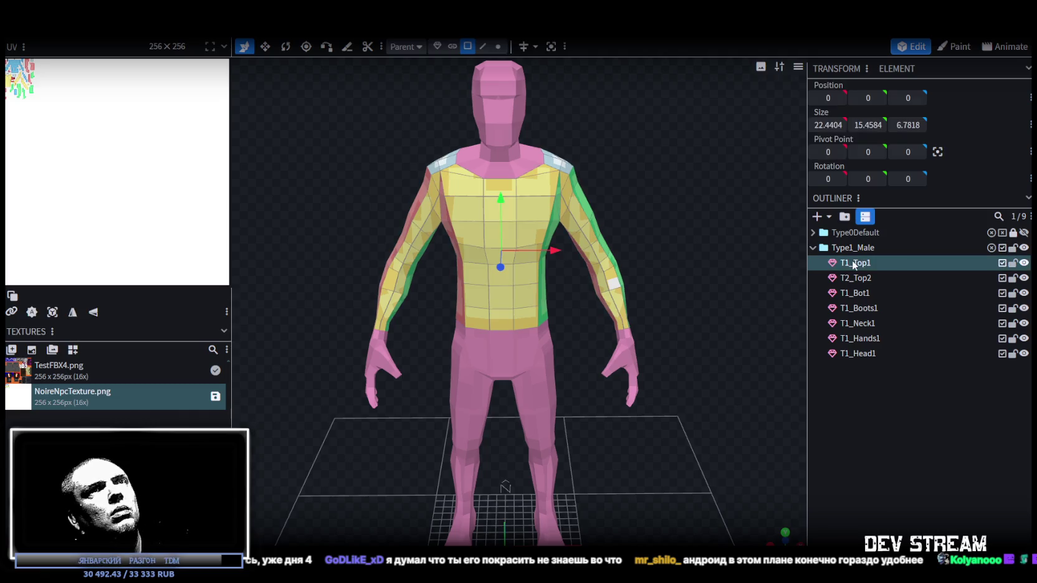
left_click(953, 47)
left_click(550, 223)
Step: Paint a large red patch across the chest and extend it down and sideways
mouse_move(537, 270)
left_mouse_down()
mouse_move(477, 246)
mouse_move(492, 243)
mouse_move(477, 197)
mouse_move(477, 245)
left_mouse_up()
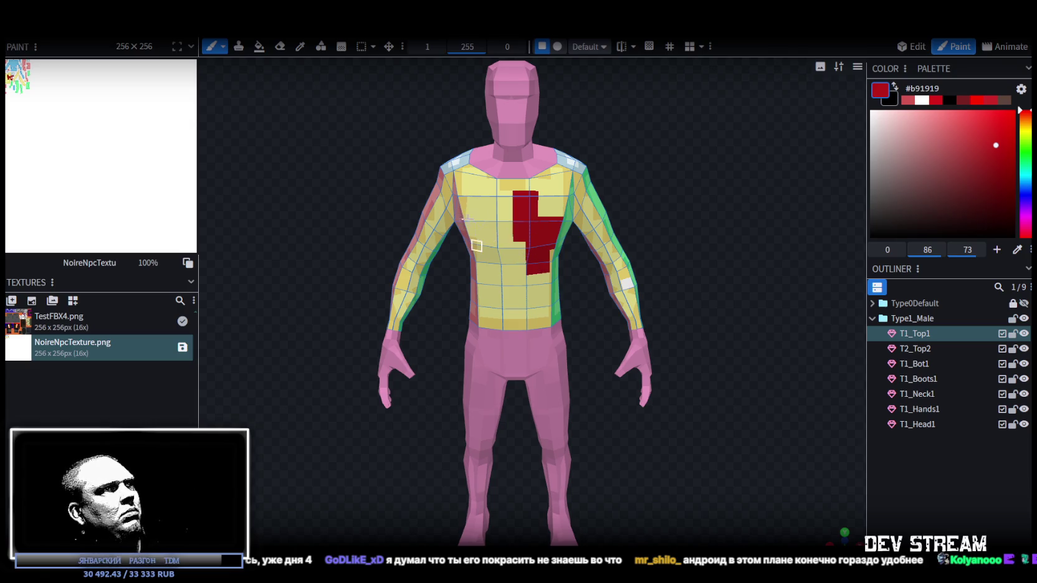
left_click_drag(359, 150, 416, 166)
mouse_move(499, 239)
left_mouse_down()
mouse_move(566, 274)
mouse_move(548, 308)
mouse_move(511, 223)
left_mouse_up()
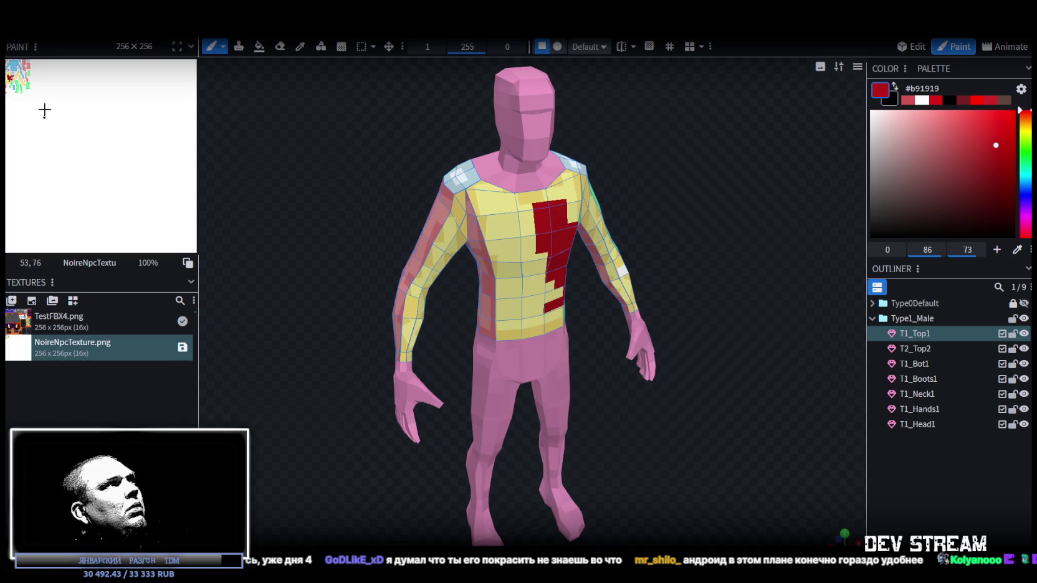
Step: Paint more red onto the upper torso in the texture view and save as NoireNPC.bbmodel
scroll(14, 90, "up", 5)
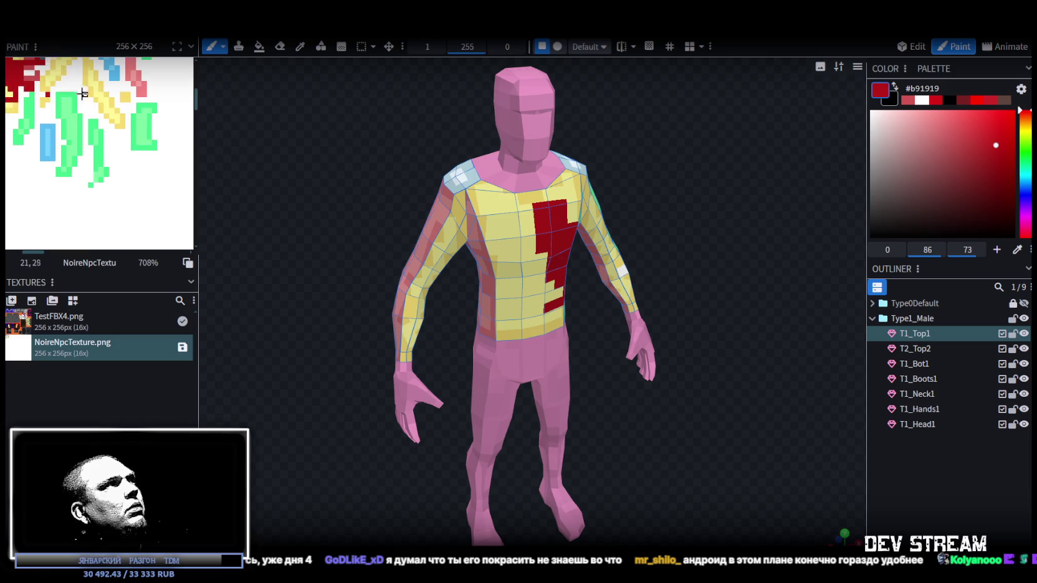
scroll(79, 99, "down", 2)
middle_click_drag(85, 169, 104, 228)
mouse_move(73, 142)
left_mouse_down()
mouse_move(56, 142)
mouse_move(60, 125)
mouse_move(75, 163)
mouse_move(97, 120)
mouse_move(114, 124)
mouse_move(125, 92)
mouse_move(93, 94)
mouse_move(103, 106)
left_mouse_up()
mouse_move(211, 148)
left_mouse_down()
mouse_move(564, 228)
mouse_move(620, 224)
left_mouse_up()
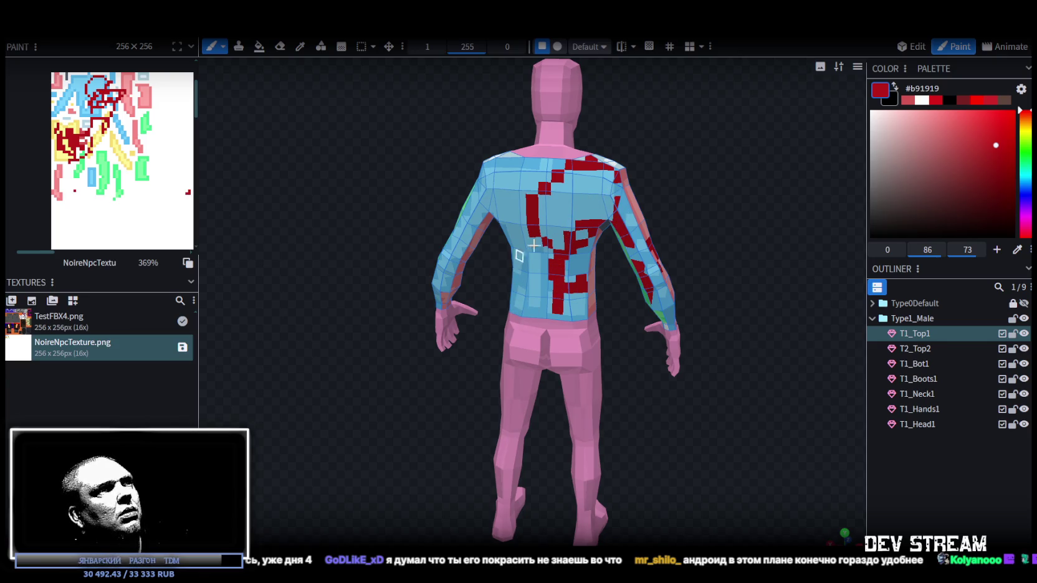
left_click_drag(350, 289, 561, 287)
key("ctrl+s")
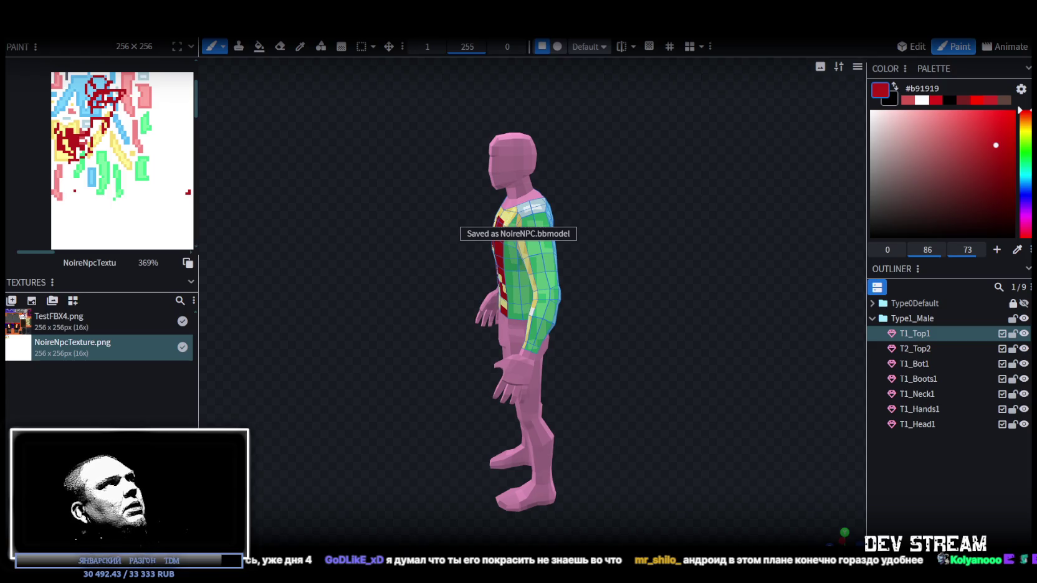
Step: Close and reopen NoireNPC, then select T1_Top1 in Paint mode to inspect the red patches
key("ctrl+w")
left_click(476, 282)
left_click_drag(659, 396, 512, 377)
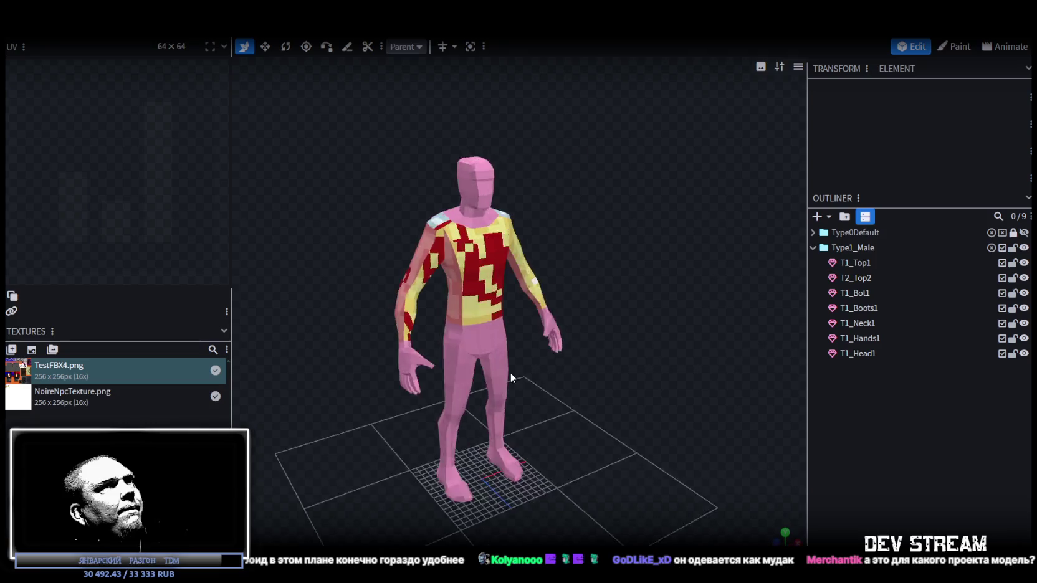
left_click(960, 47)
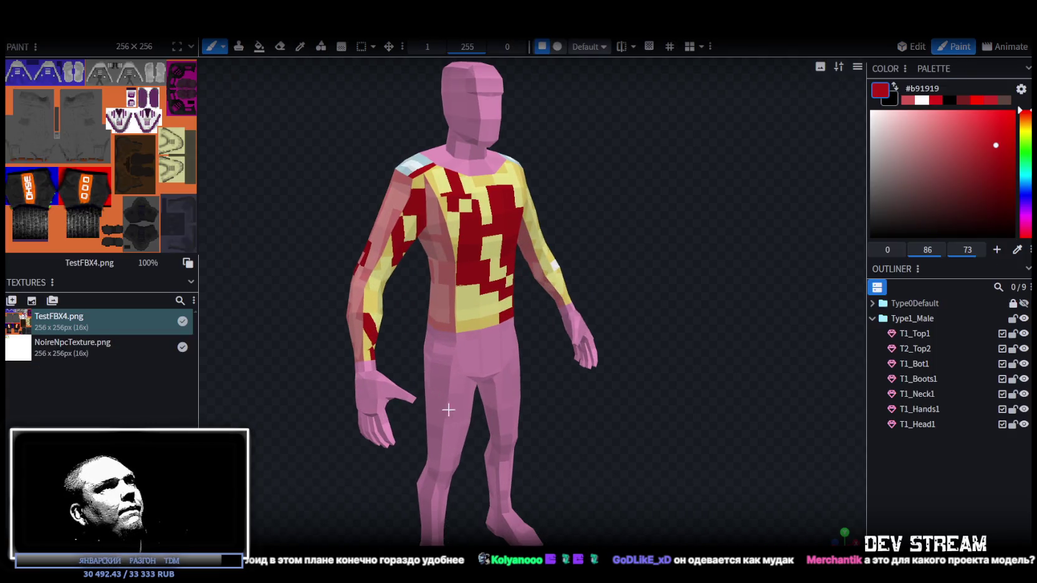
left_click(446, 243)
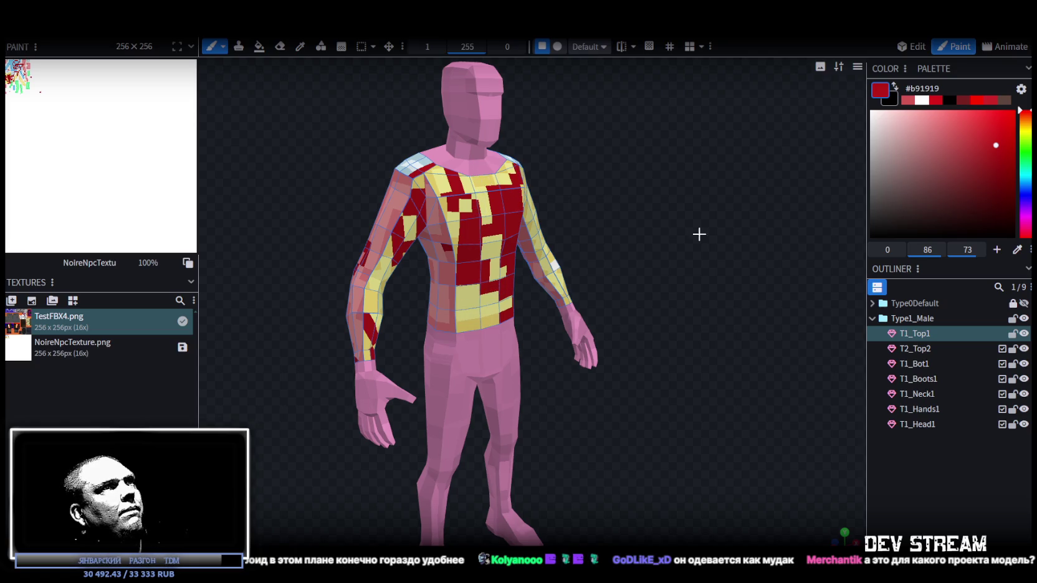
right_click_drag(699, 232, 660, 222)
mouse_move(660, 223)
left_mouse_down()
mouse_move(633, 303)
mouse_move(687, 285)
left_mouse_up()
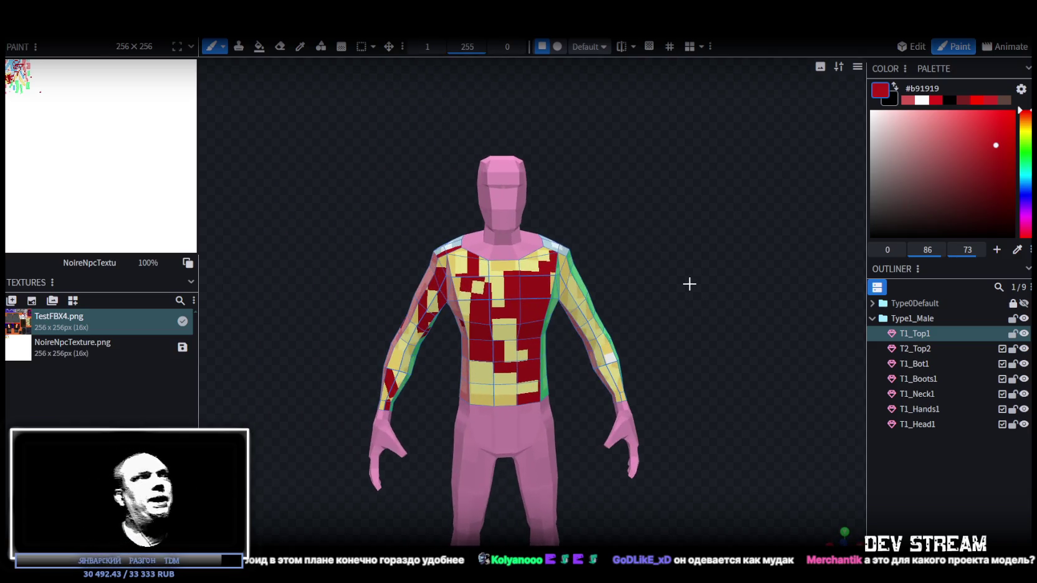